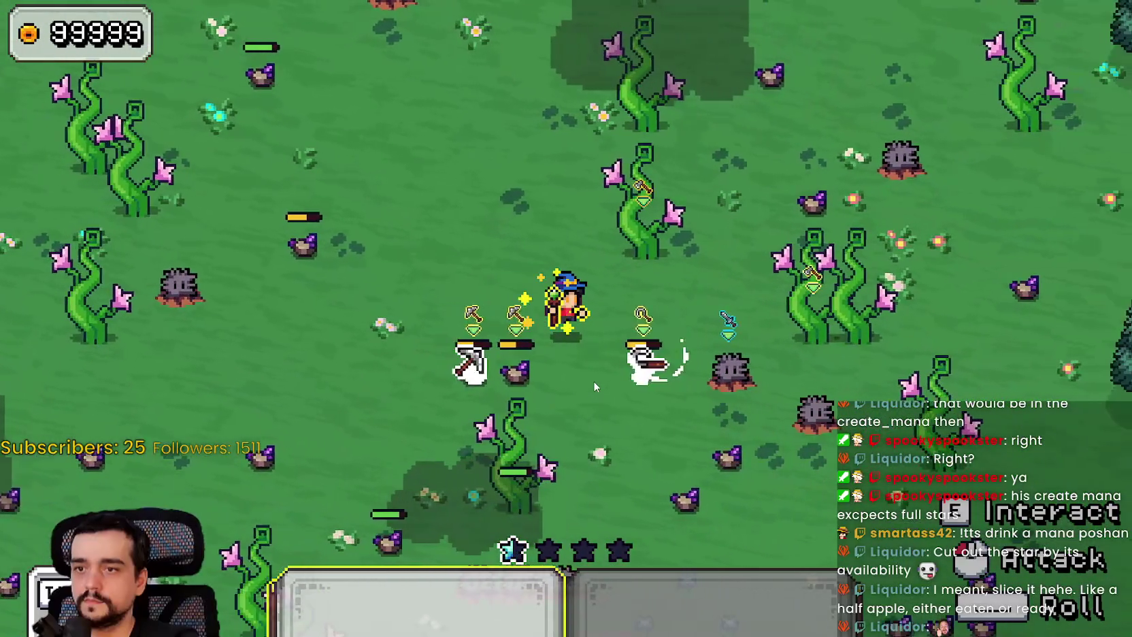
Walk the mage left to check the star mana bar, then return to line 16 of the_player.gd
key(a)
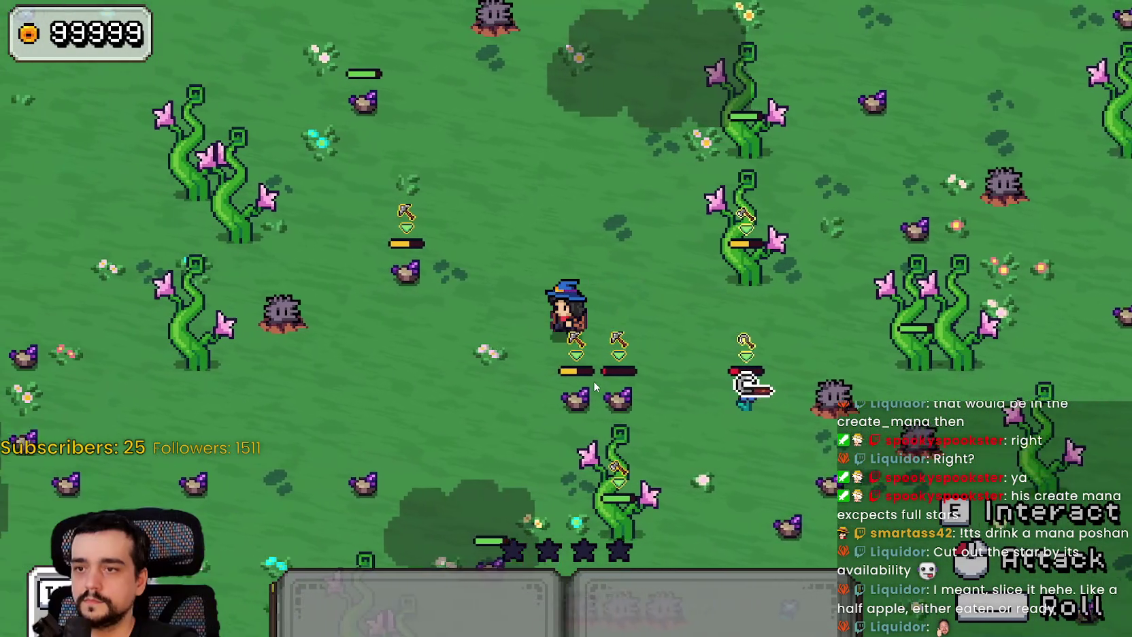
key(a)
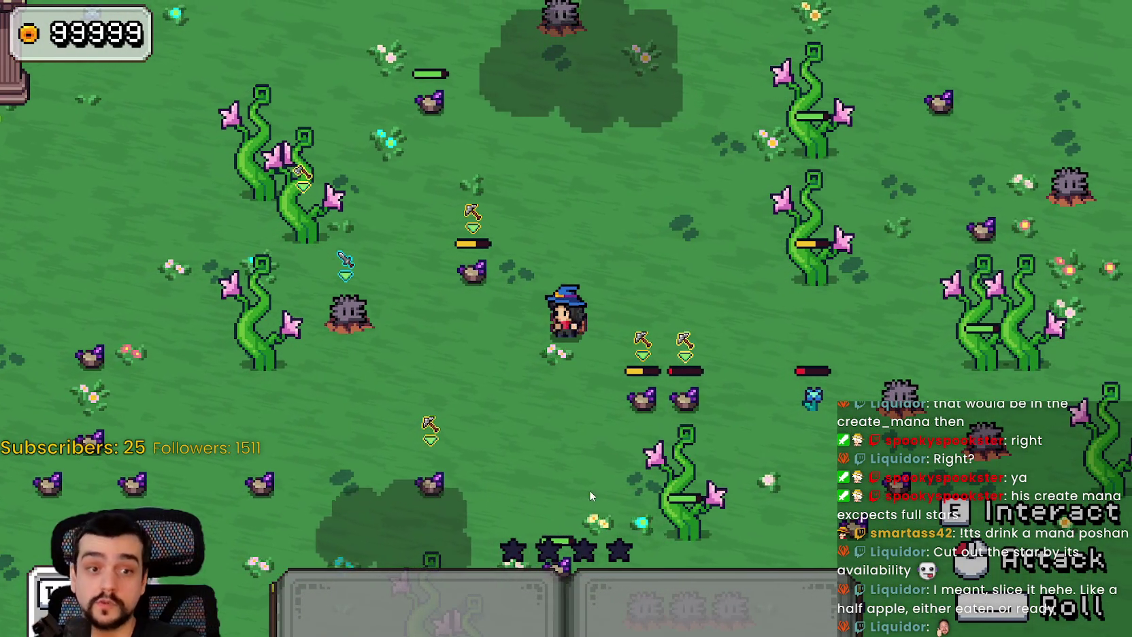
key(alt+Tab)
click(666, 269)
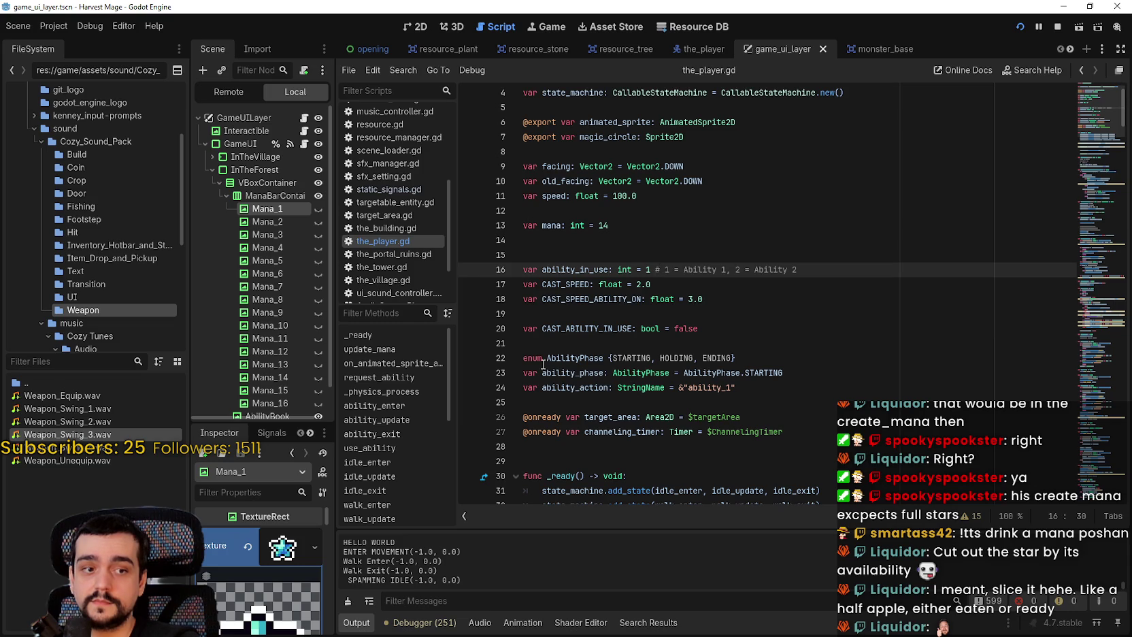
Switch to the 2D scene view and collapse ManaBarContainer's Mana children
click(642, 254)
key(ctrl+F1)
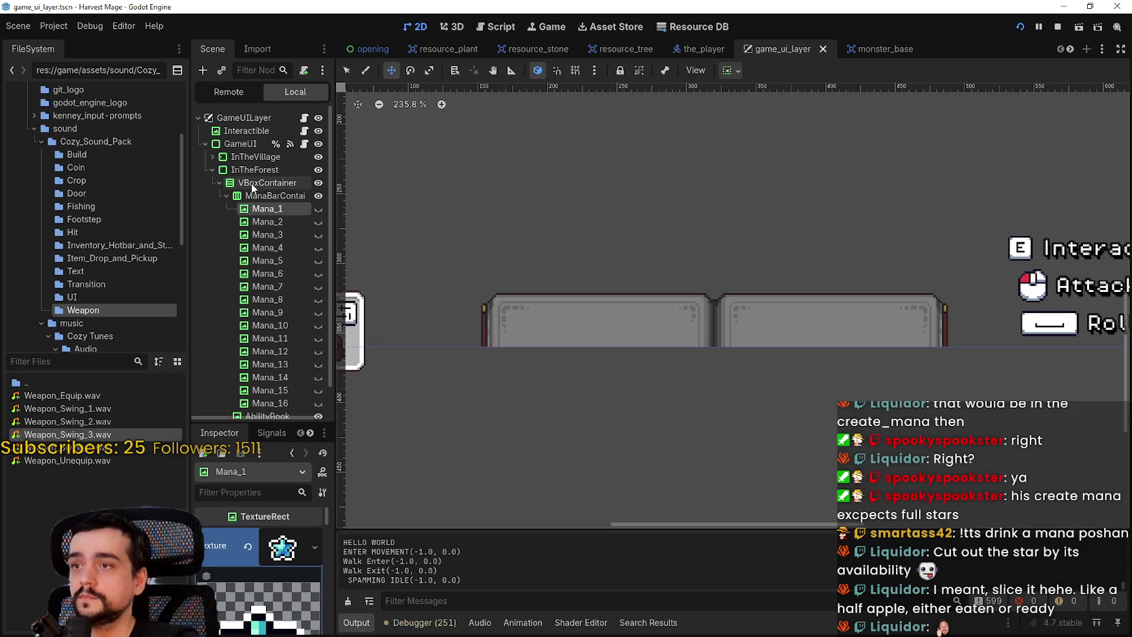
click(243, 158)
click(255, 196)
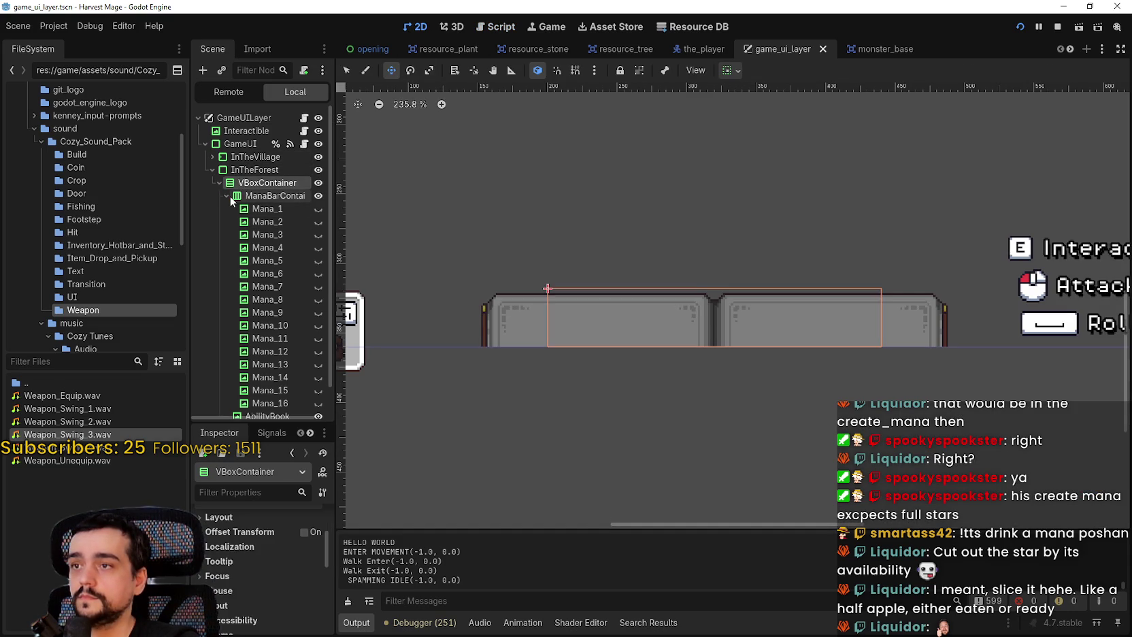
click(226, 196)
Select AbilityBook and read its Modulate alpha of 225, then go to the Aseprite atlas
click(250, 211)
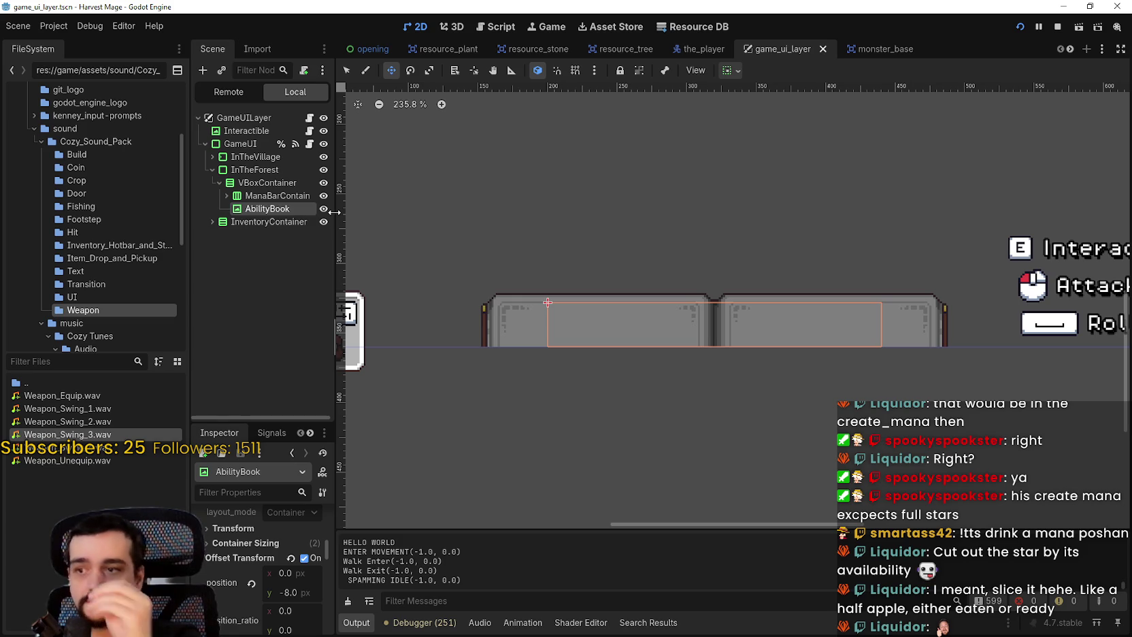
scroll(225, 579, down, 5)
click(306, 573)
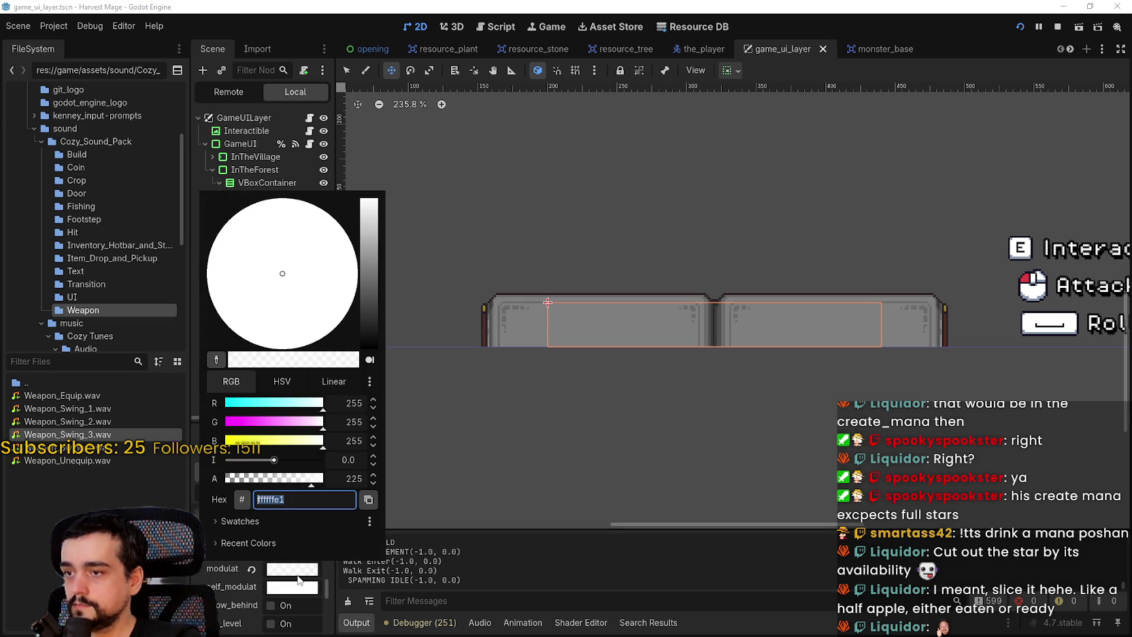
click(298, 577)
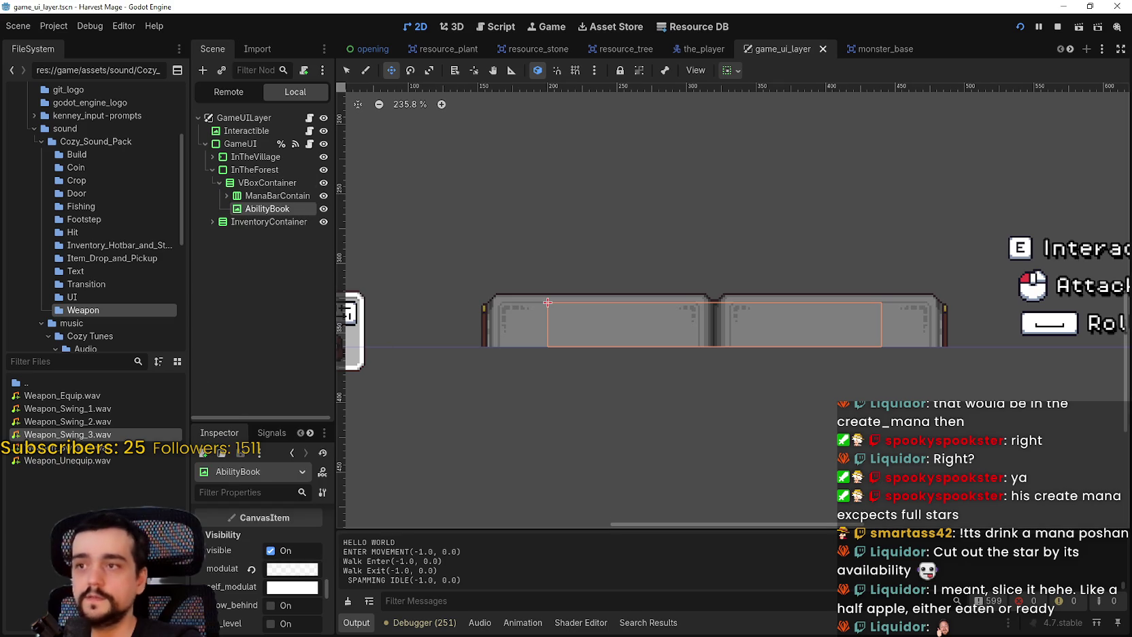
key(alt+Tab)
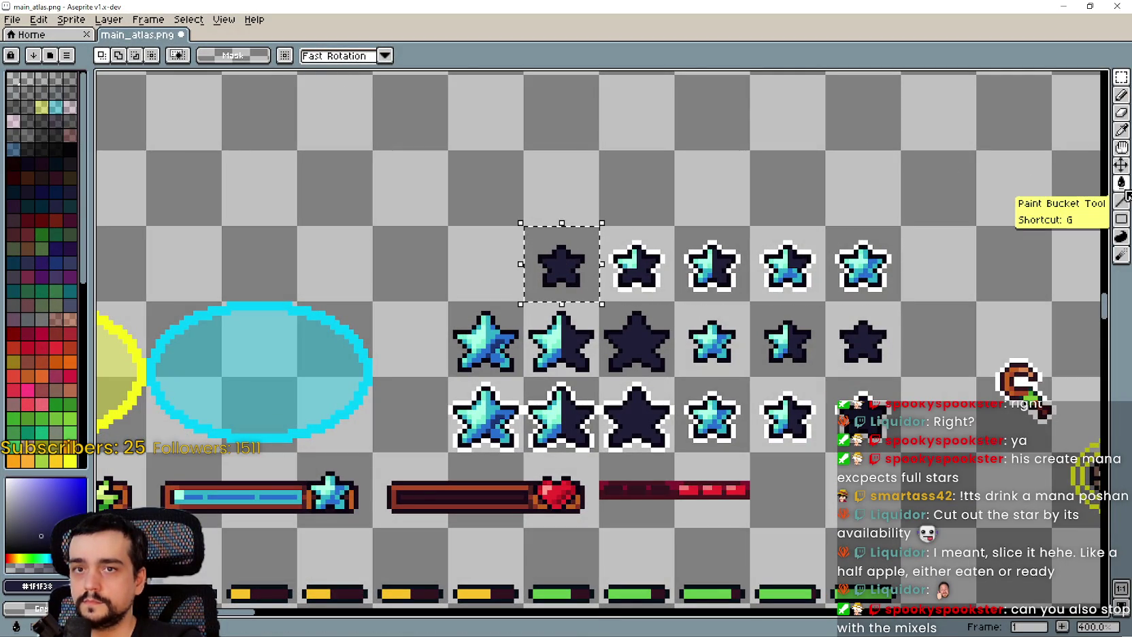
Set the dark star's outline colour to alpha 225 and recolour every outline pixel
scroll(552, 286, down, 1)
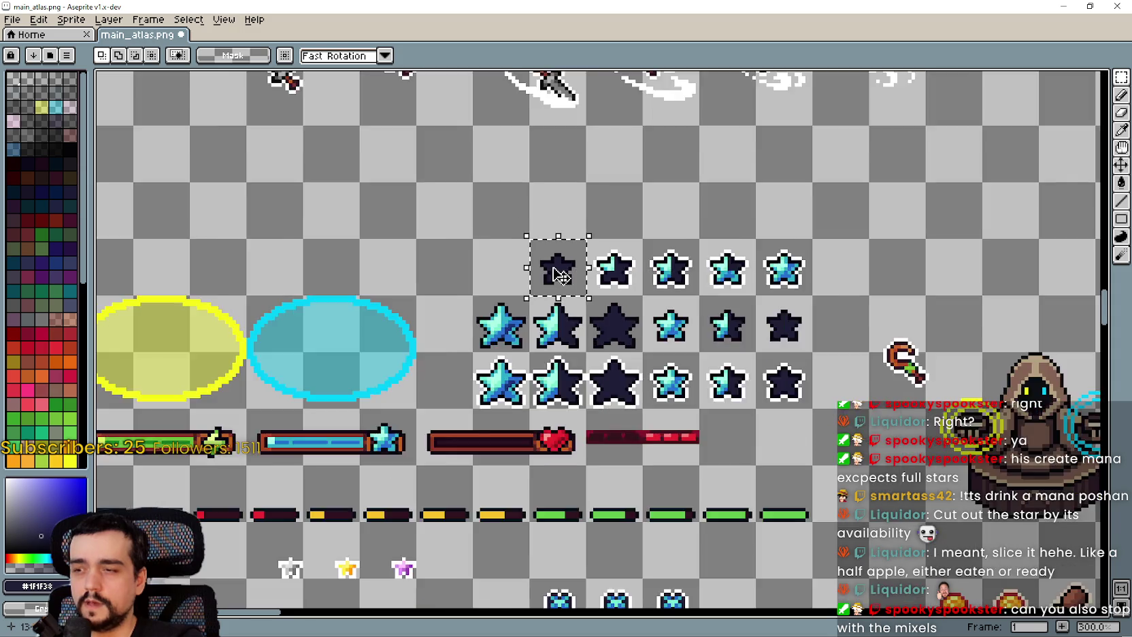
scroll(552, 286, up, 9)
click(49, 581)
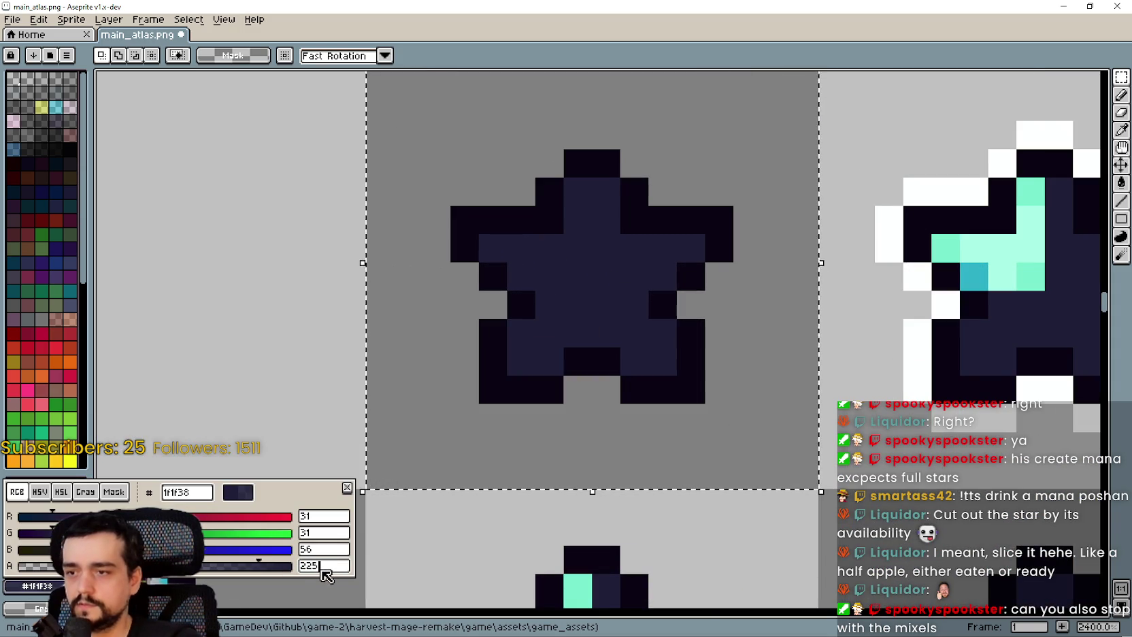
key(Escape)
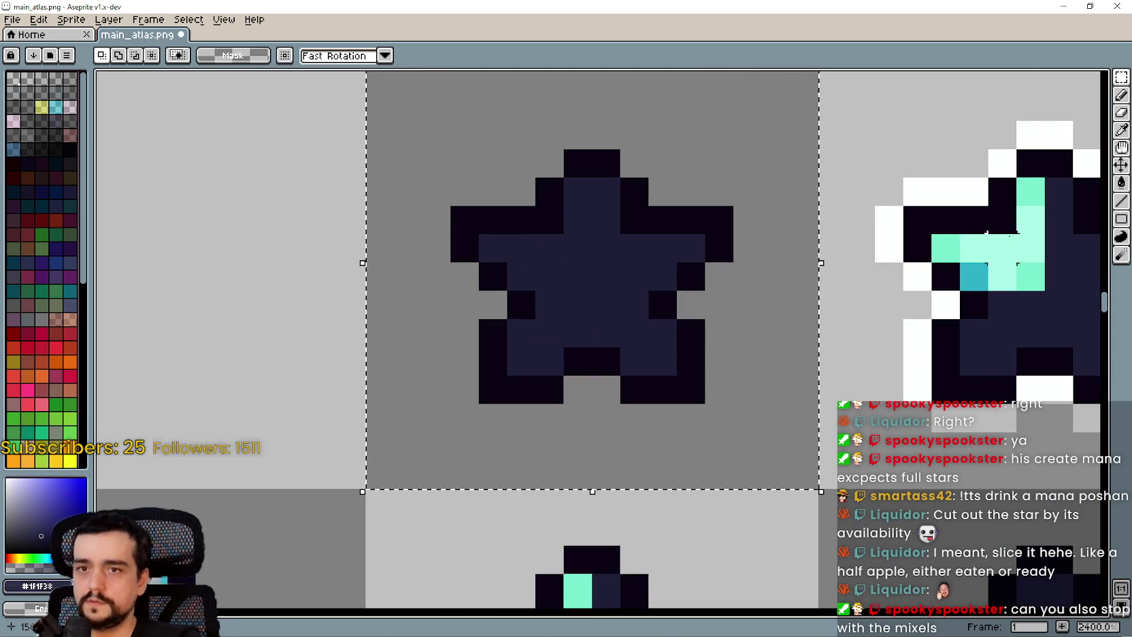
click(1122, 136)
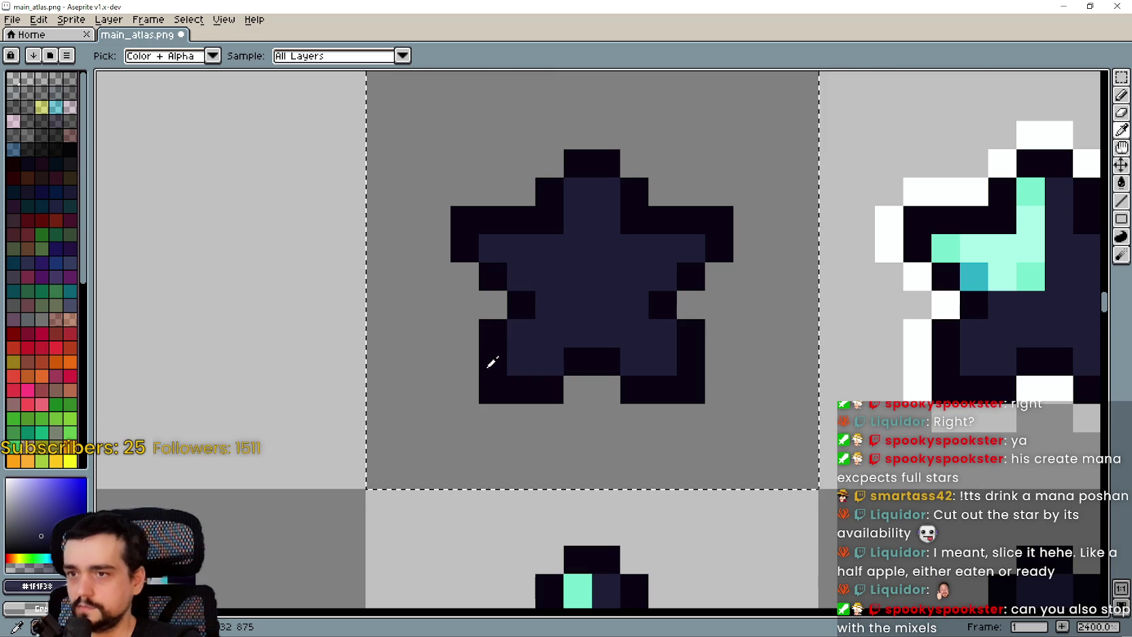
click(46, 587)
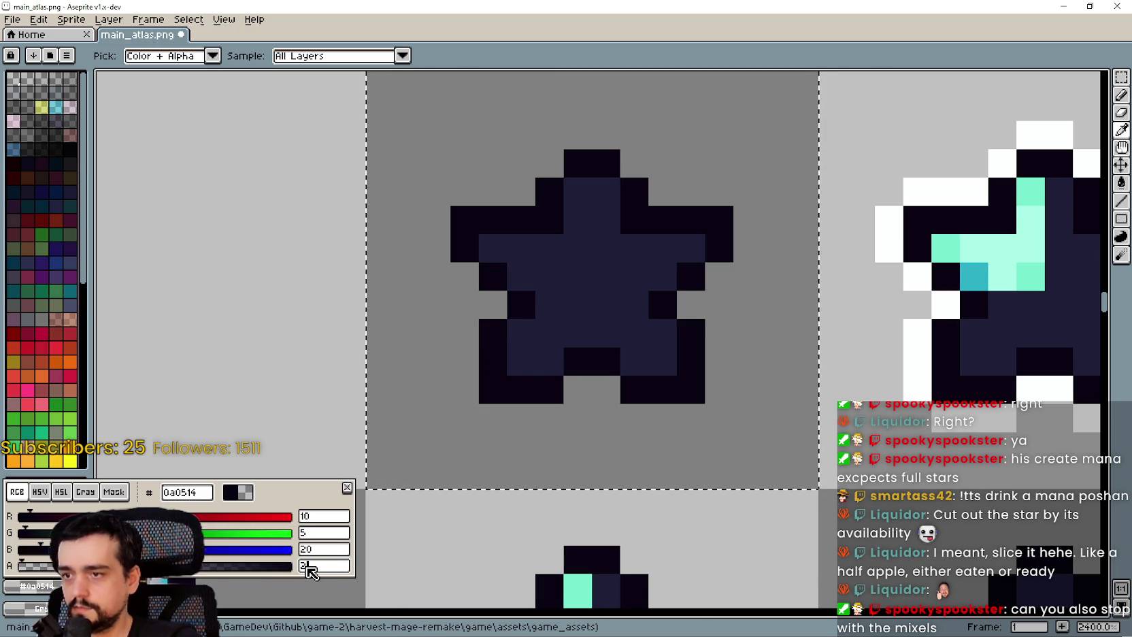
key(Escape)
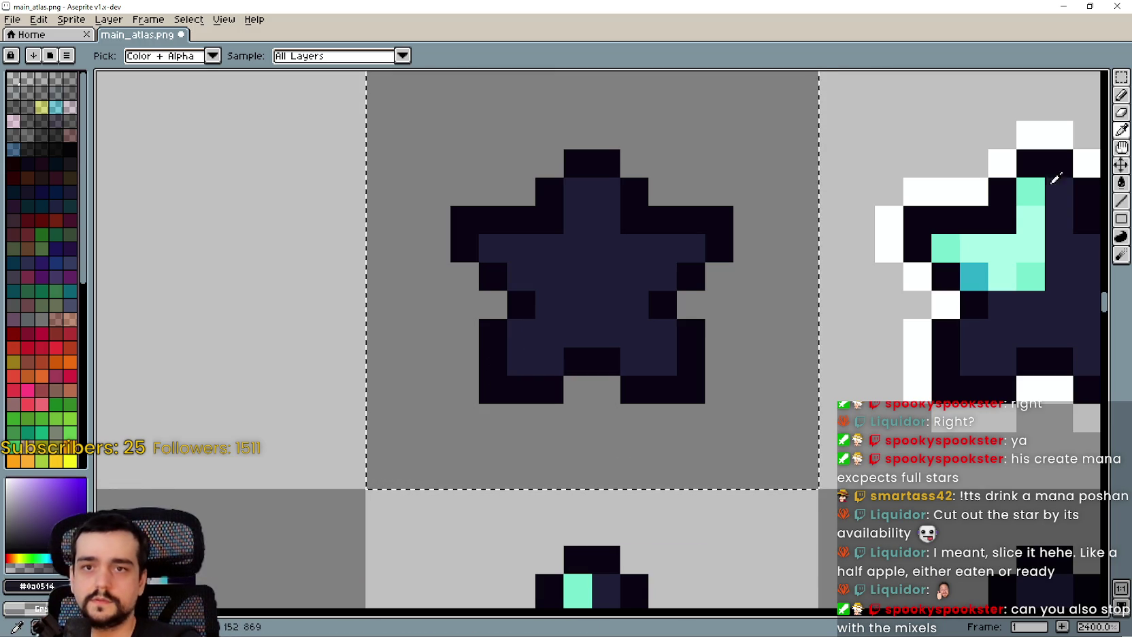
click(654, 387)
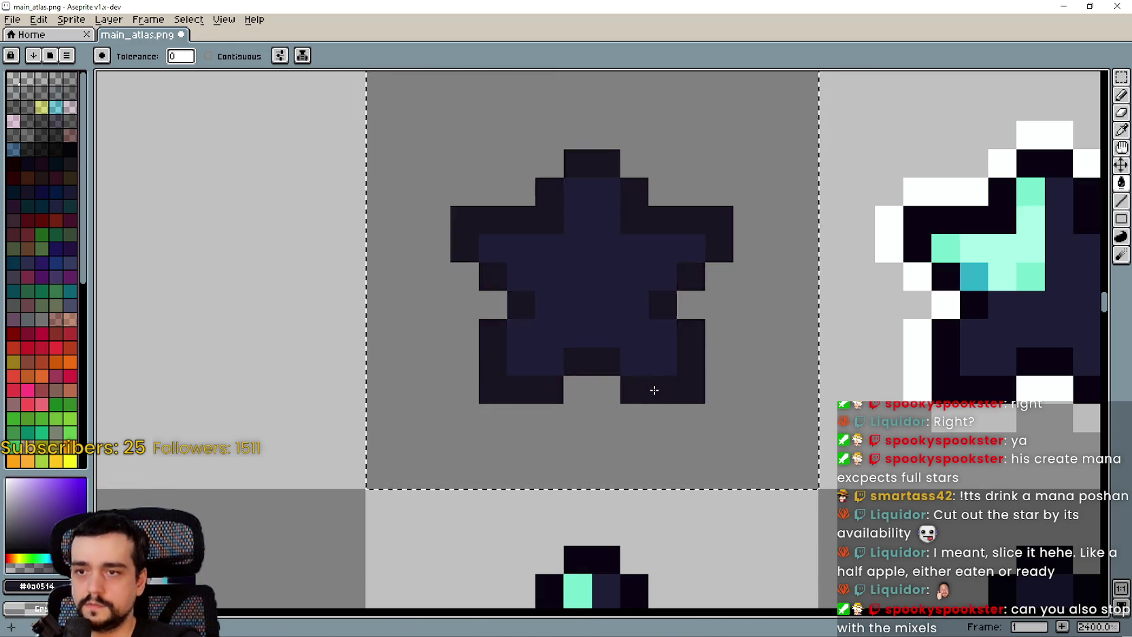
Set the star fill colour to alpha 225, fill the interior, and save main_atlas.png
click(1121, 129)
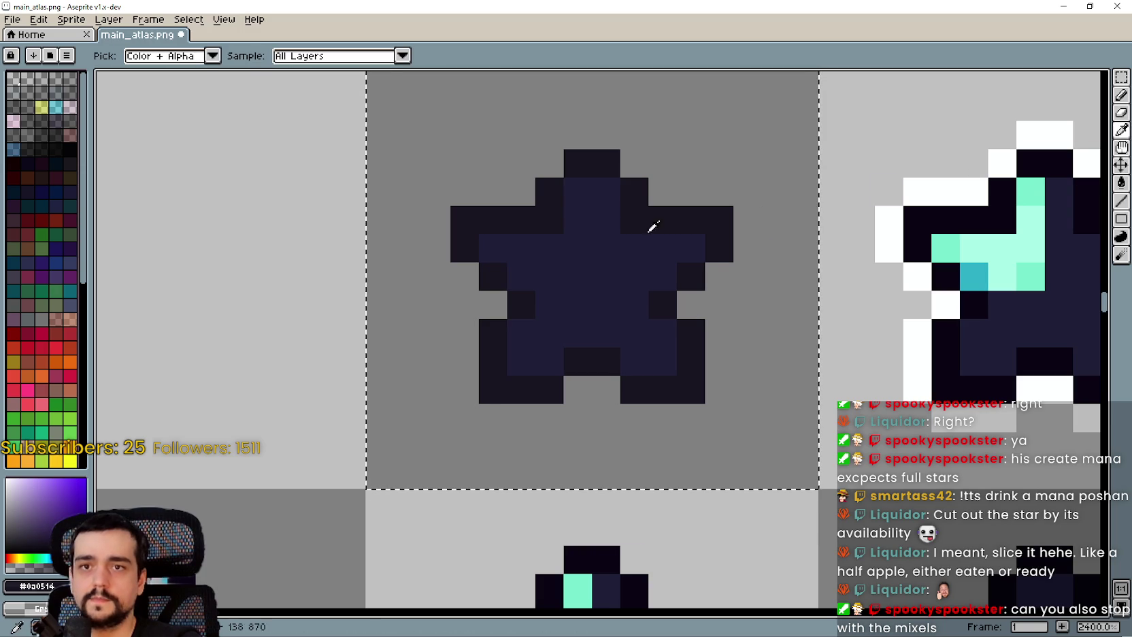
click(42, 591)
text(225)
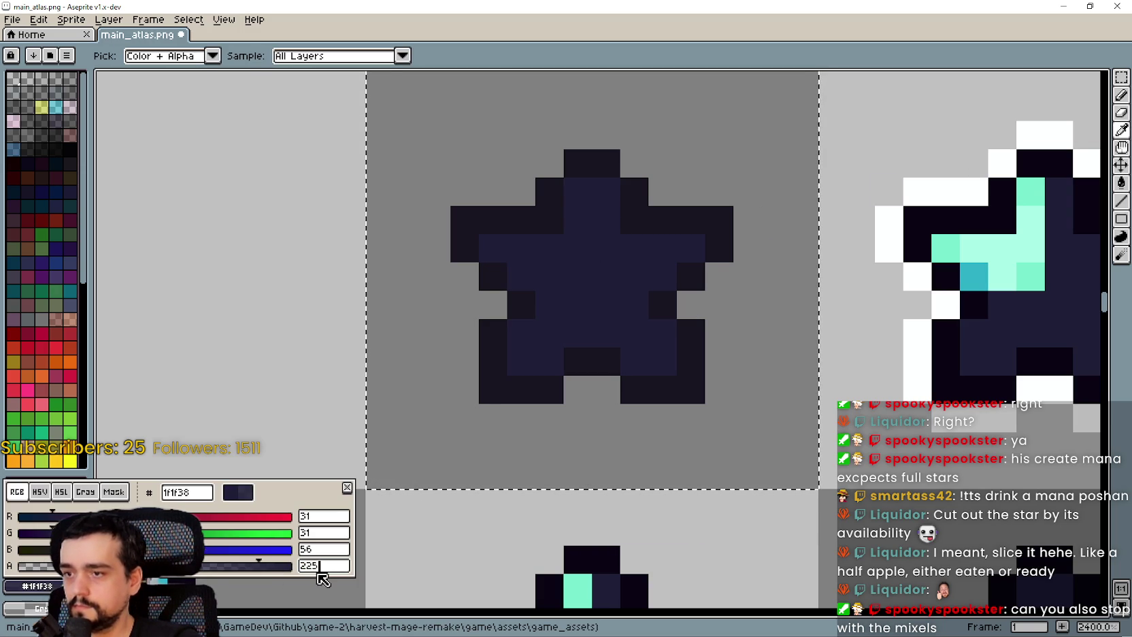
key(Return)
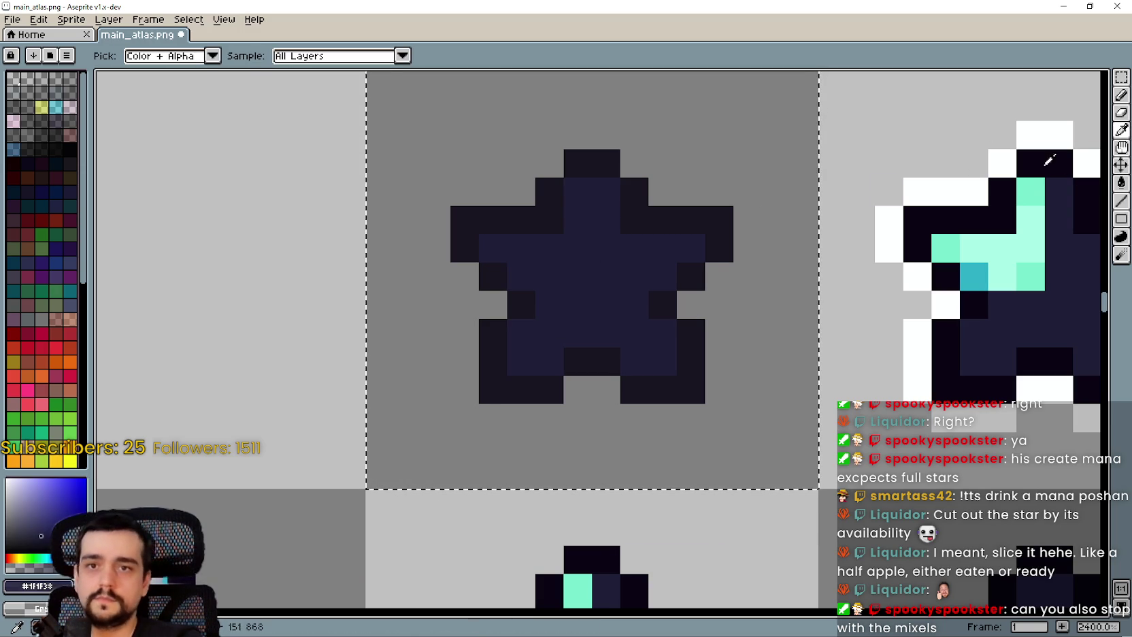
click(631, 262)
scroll(657, 282, down, 5)
key(ctrl+s)
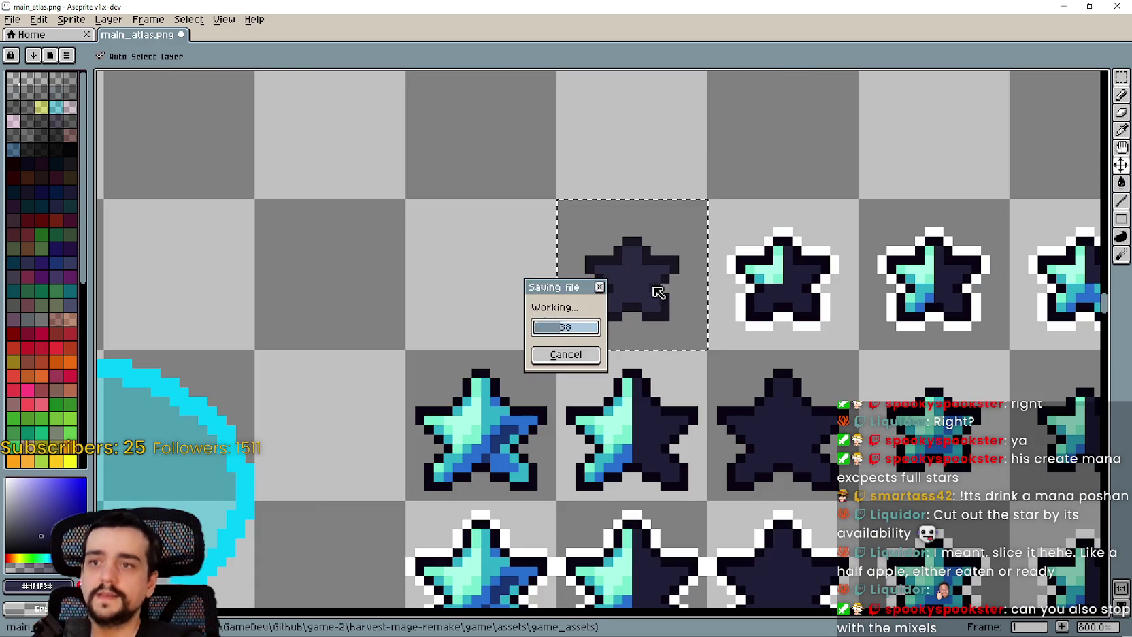
click(1066, 6)
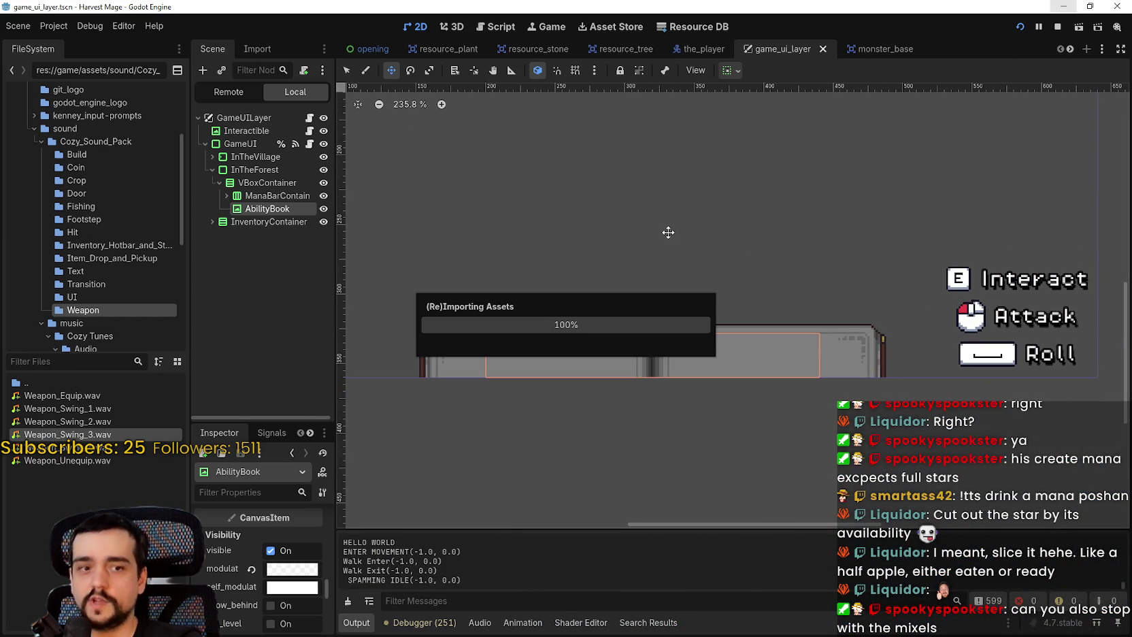
After the atlas reimports, run Harvest Mage and continue the saved game
click(62, 27)
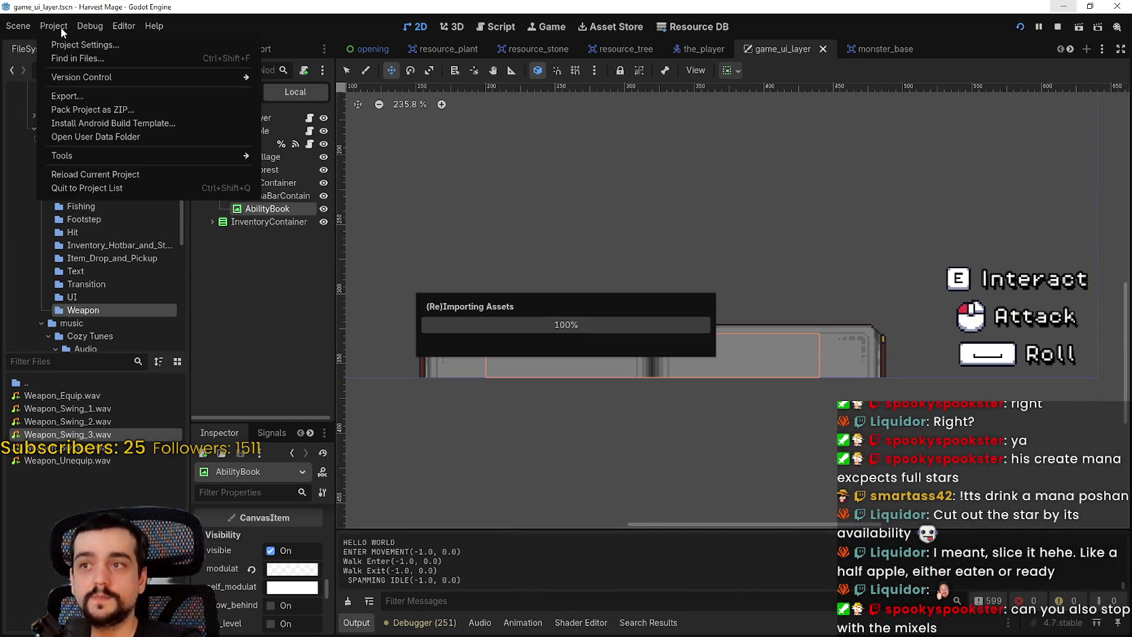
mouse_move(93, 26)
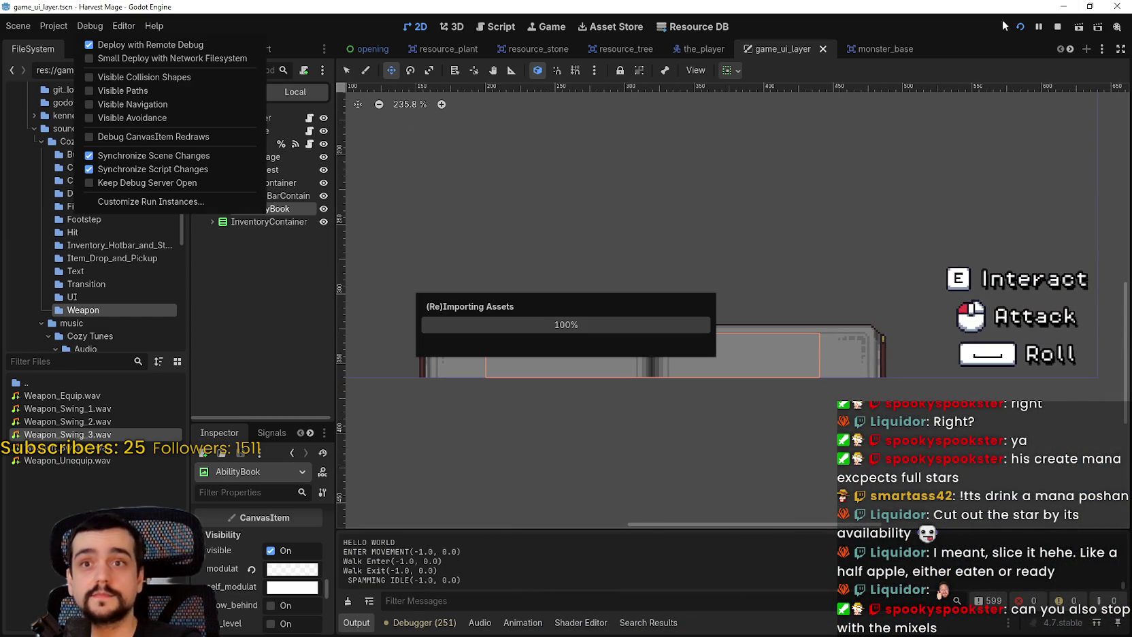
click(1053, 29)
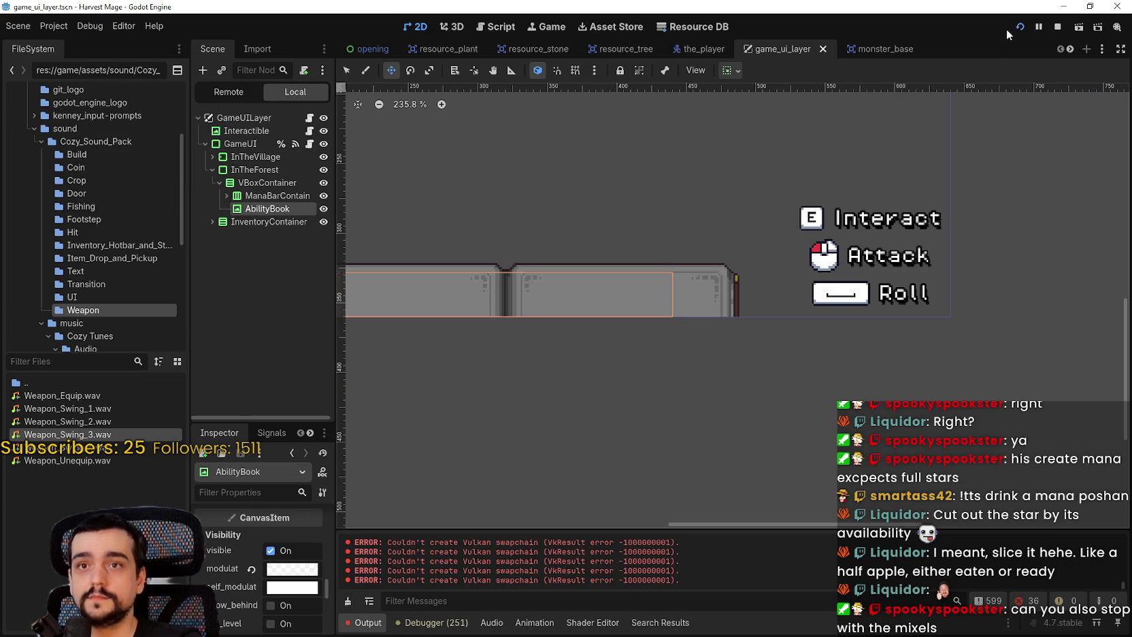
click(1021, 27)
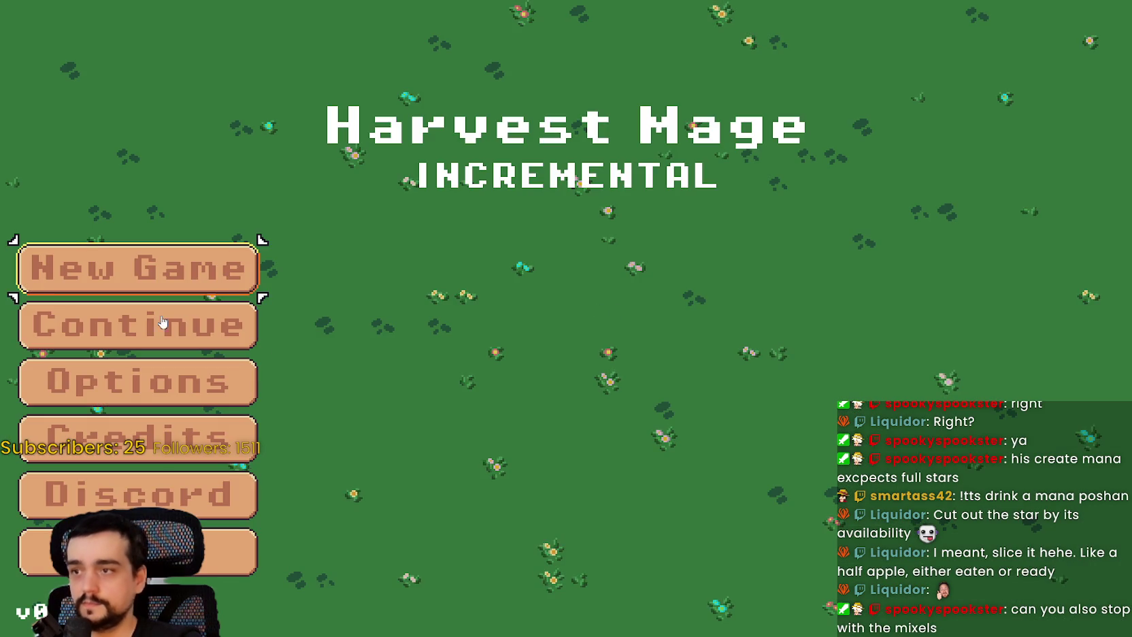
click(155, 321)
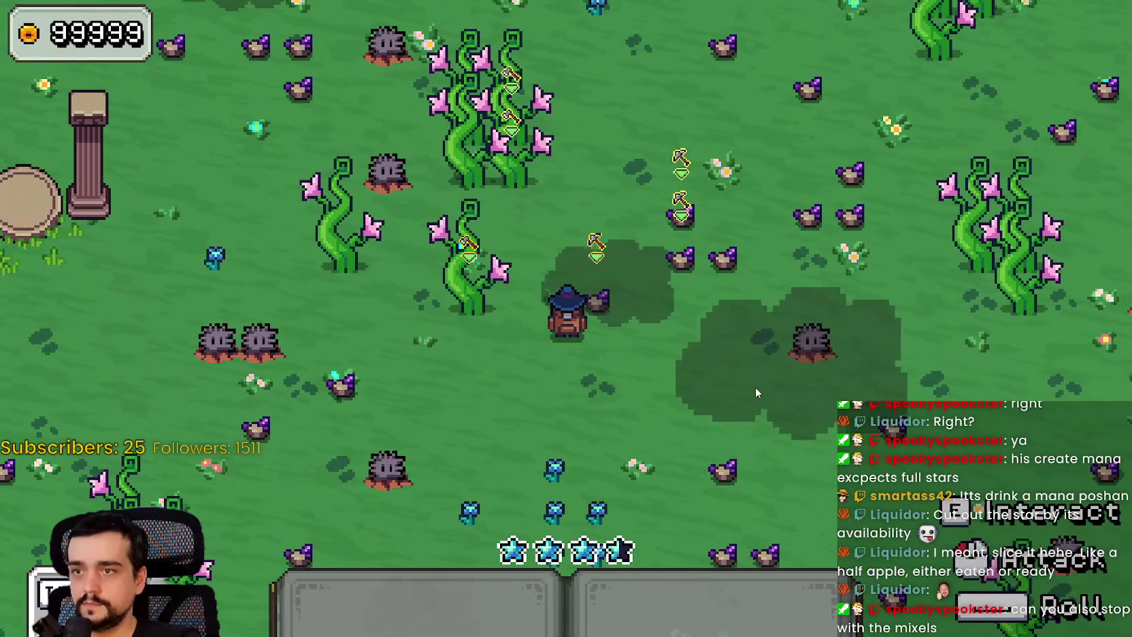
Attack the vines and walk the mage around the field until all four mana stars are empty
click(754, 387)
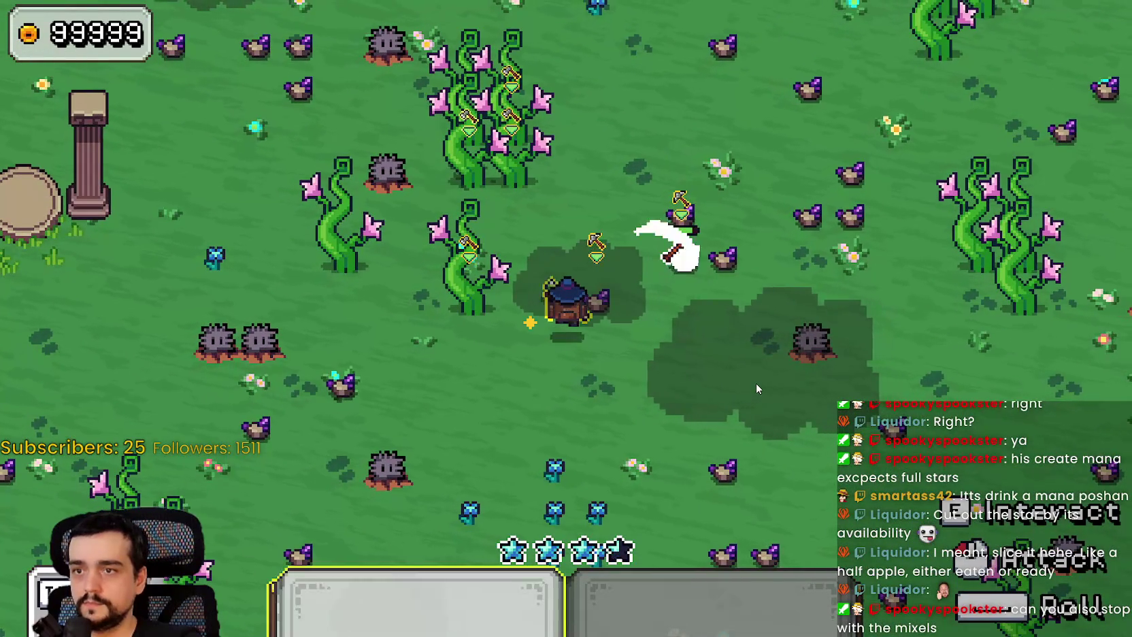
key(d)
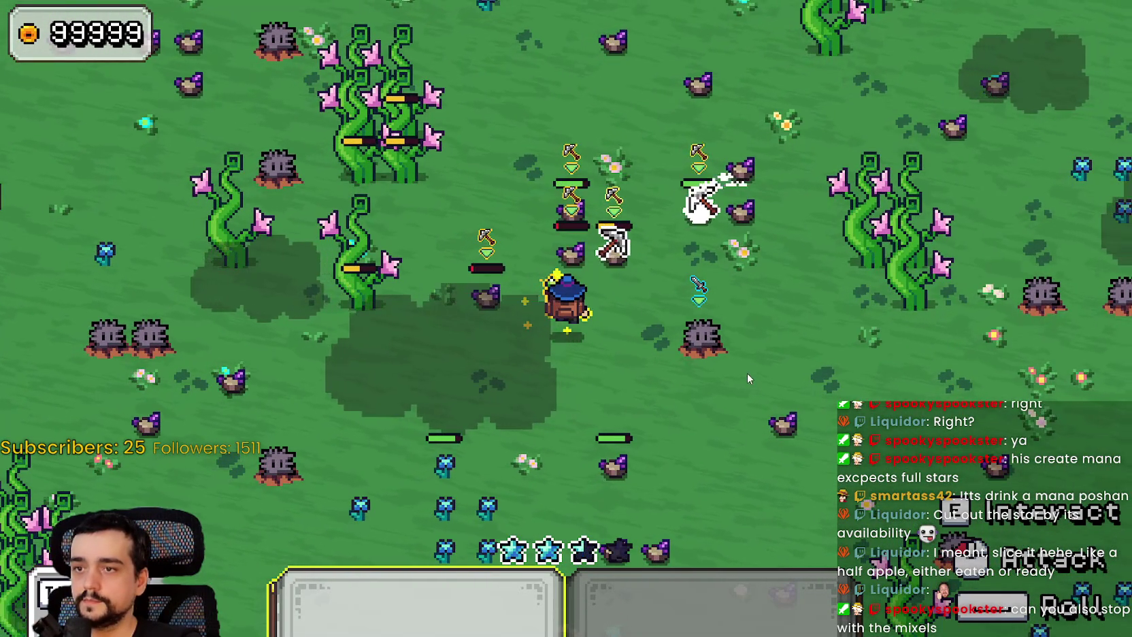
key(d)
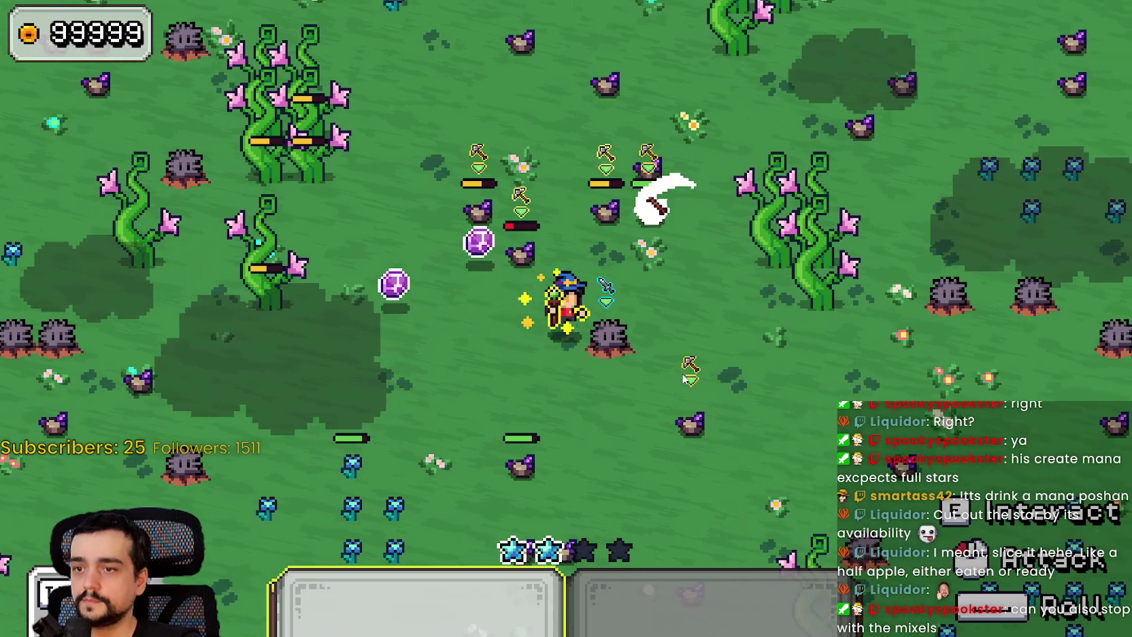
key(a)
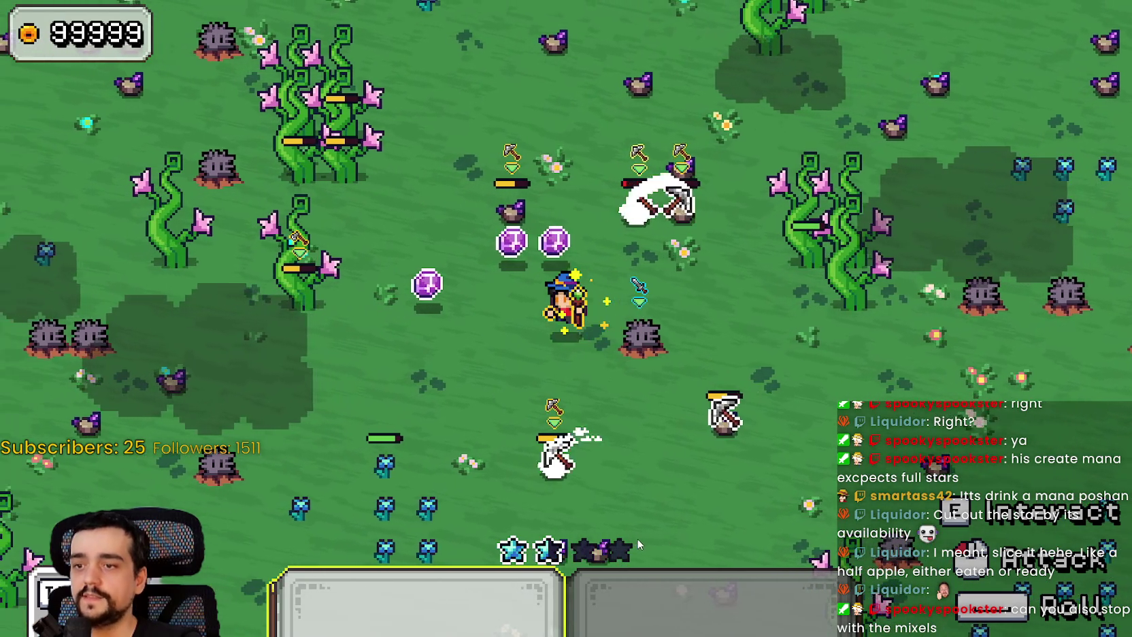
key(a)
key(s)
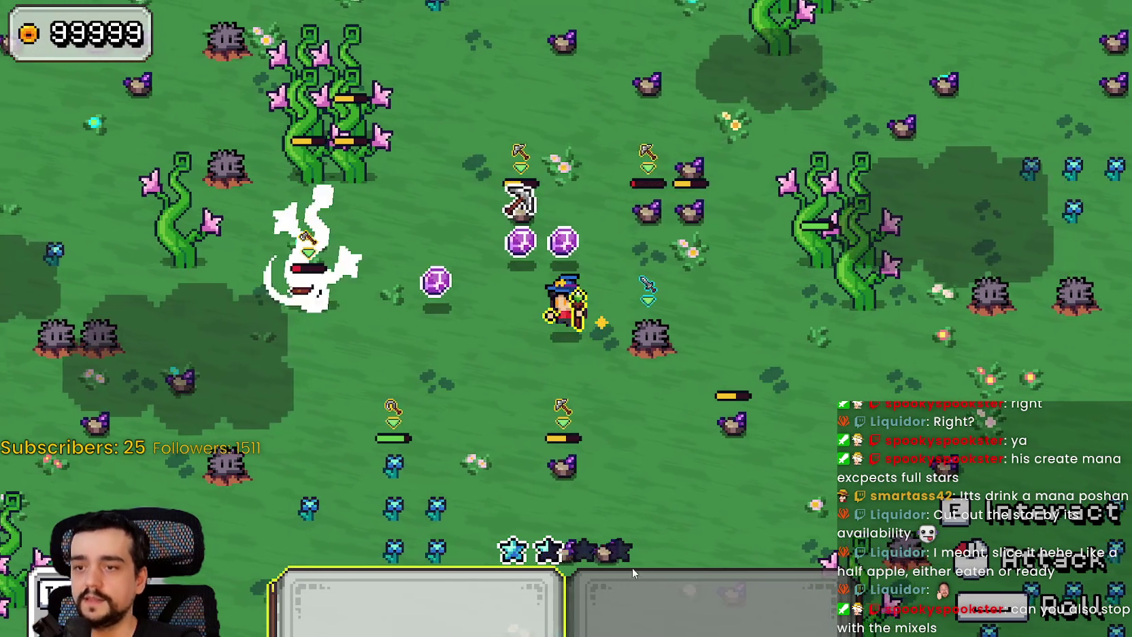
key(w)
key(d)
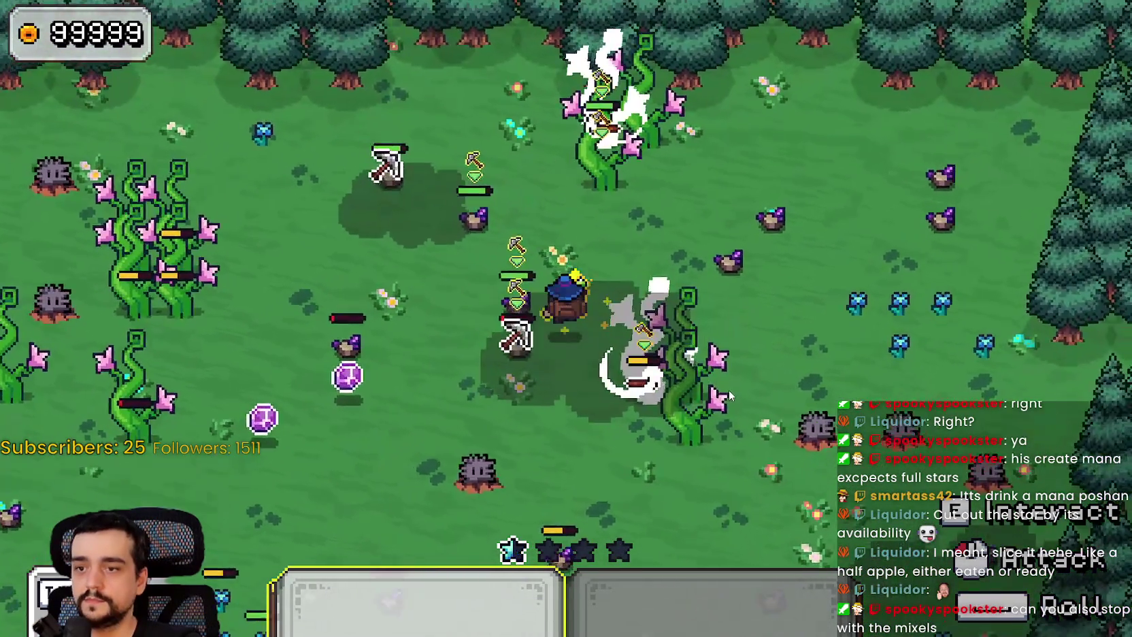
key(w)
key(d)
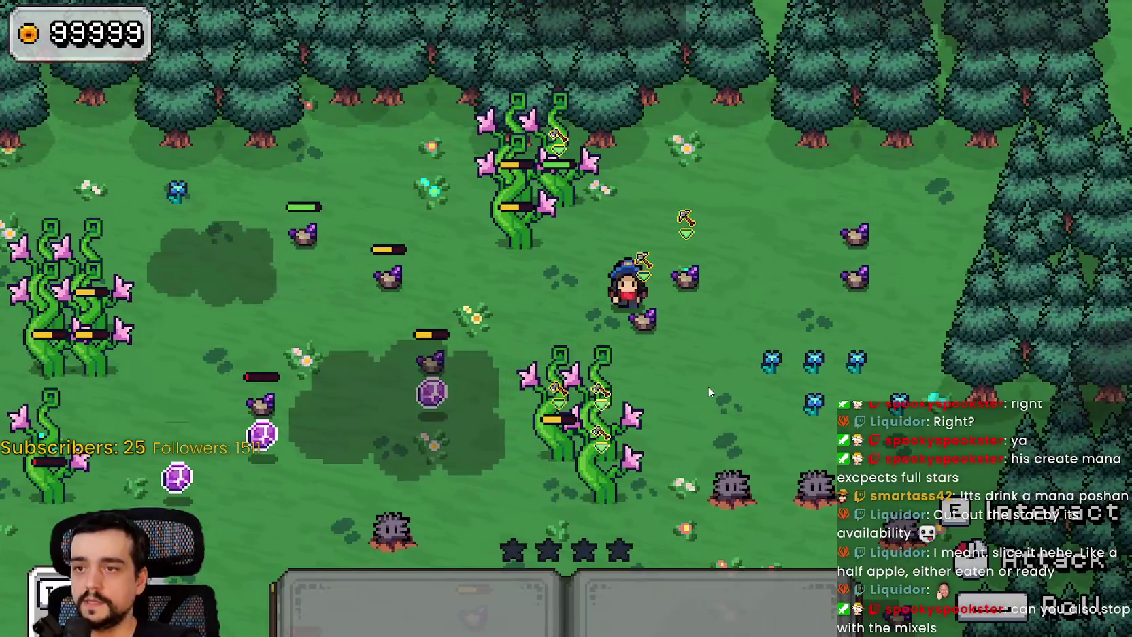
key(s)
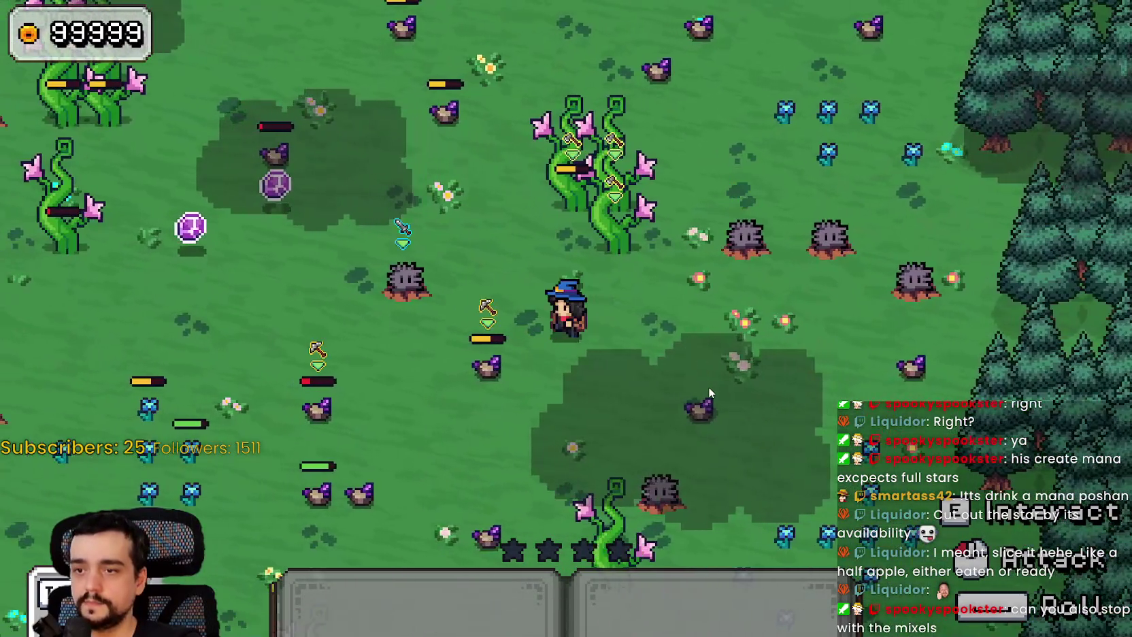
key(s)
key(d)
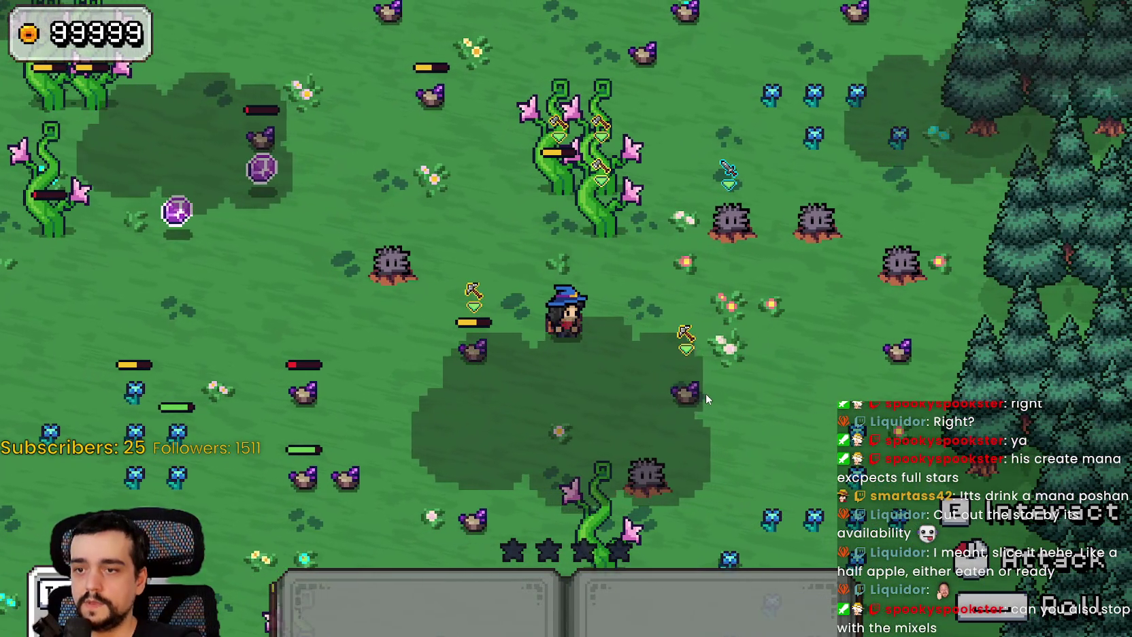
key(w)
key(d)
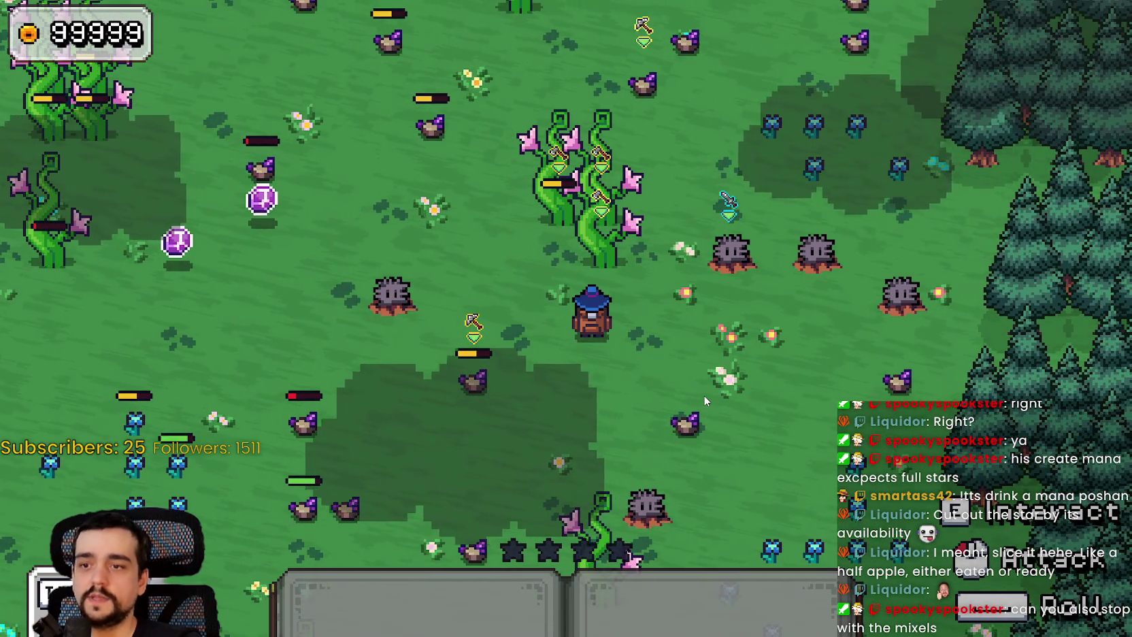
key(s)
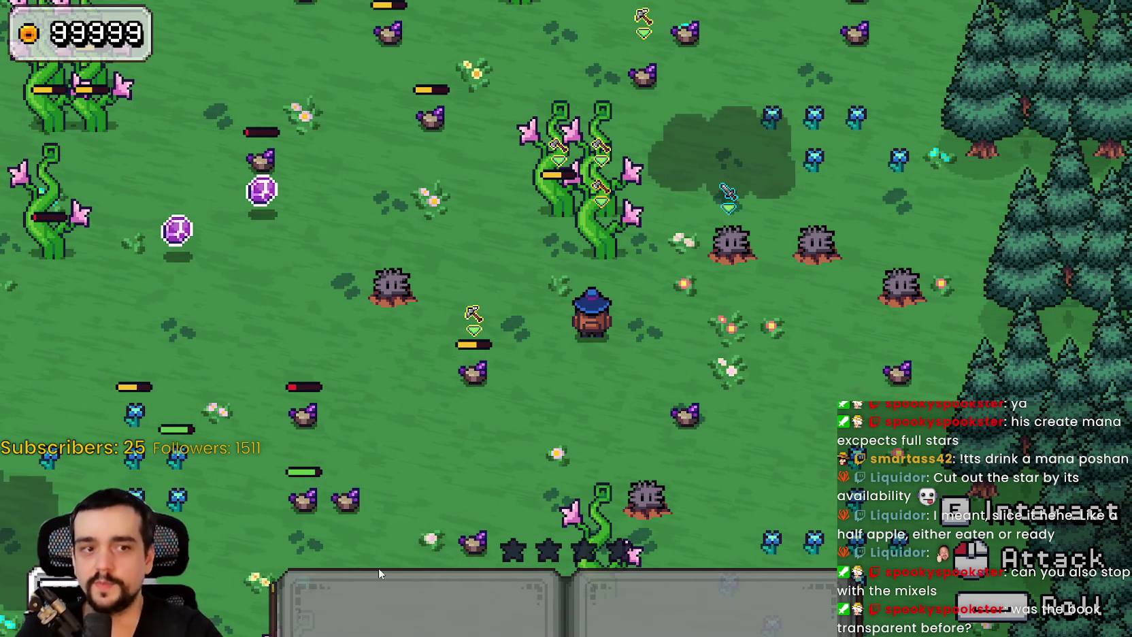
Playtest the mana bar by walking the mage through town, meadow and forest edge while fighting enemies
key(a)
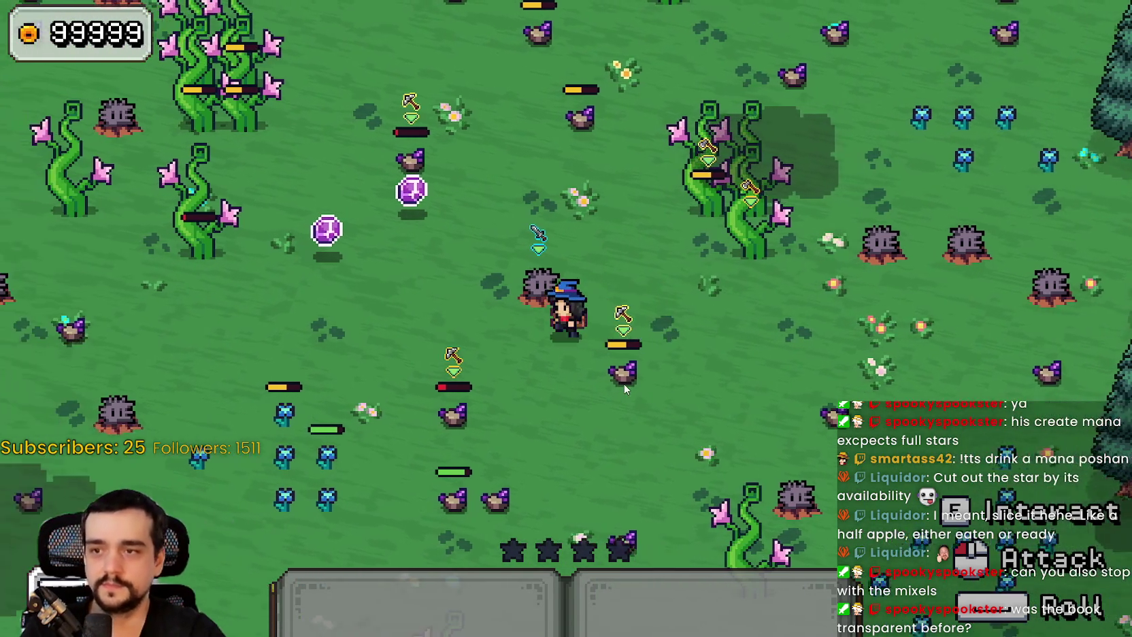
key(a)
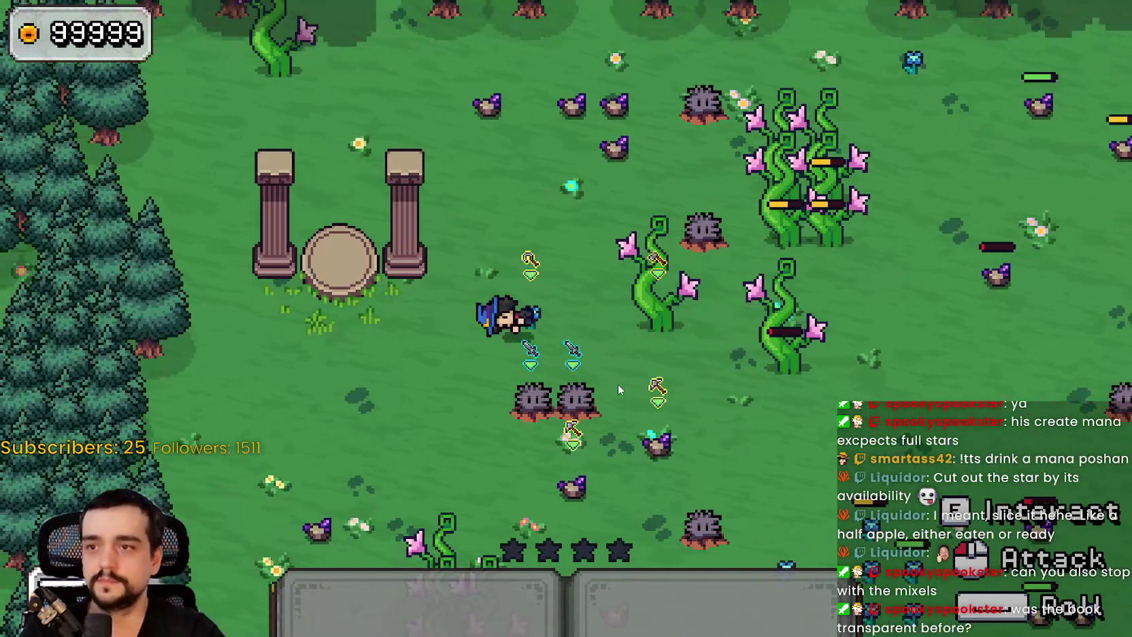
key(s)
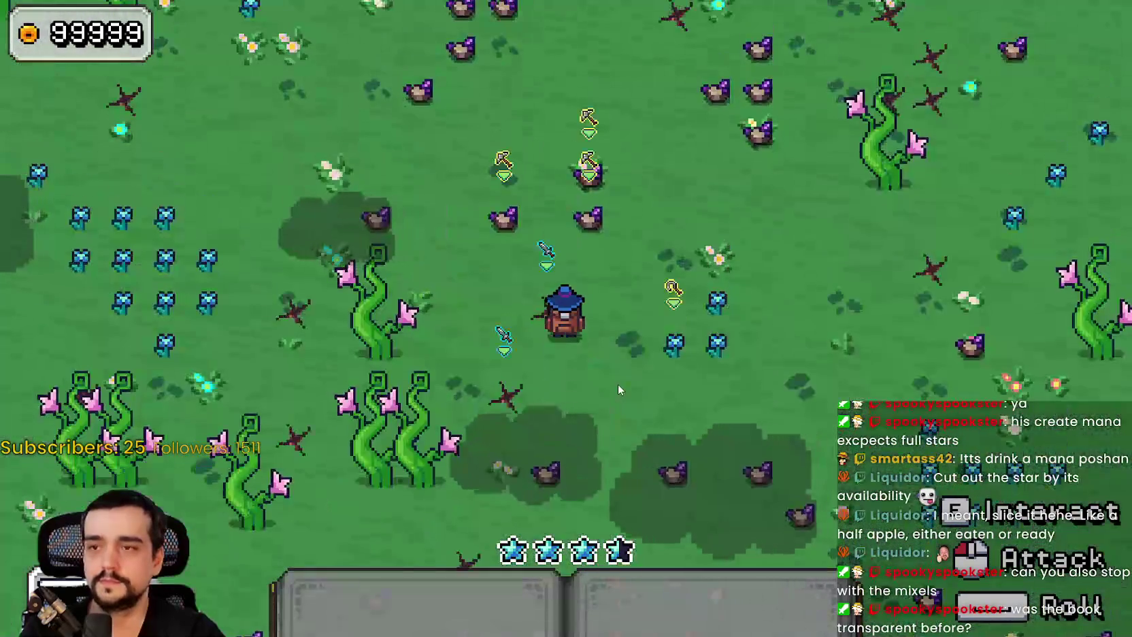
key(d)
key(w)
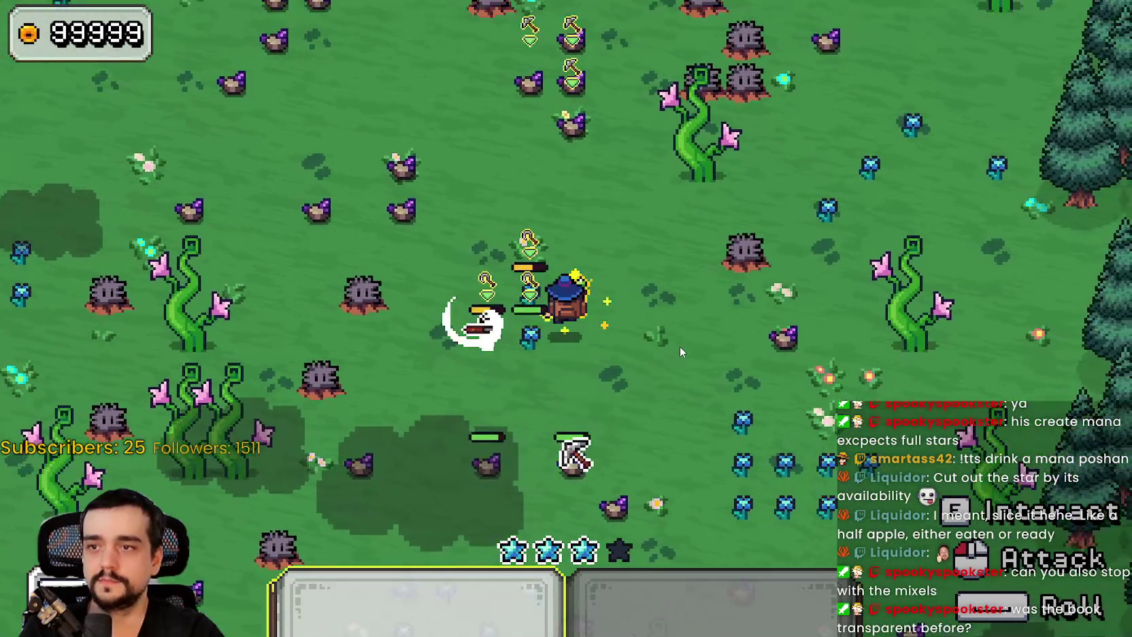
key(w)
key(a)
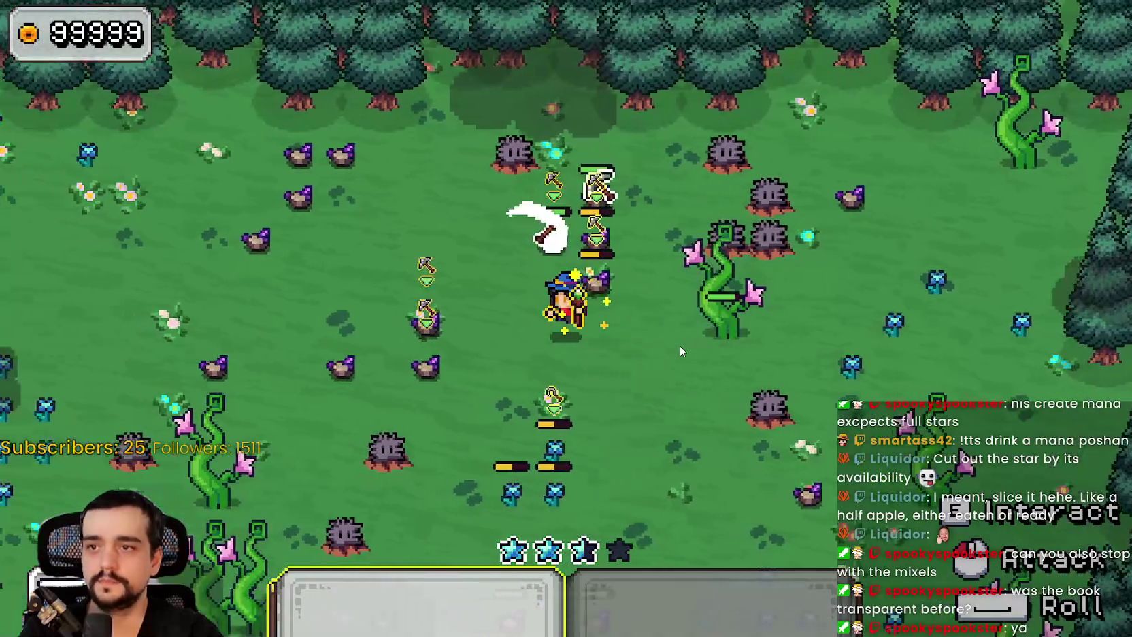
key(s)
key(a)
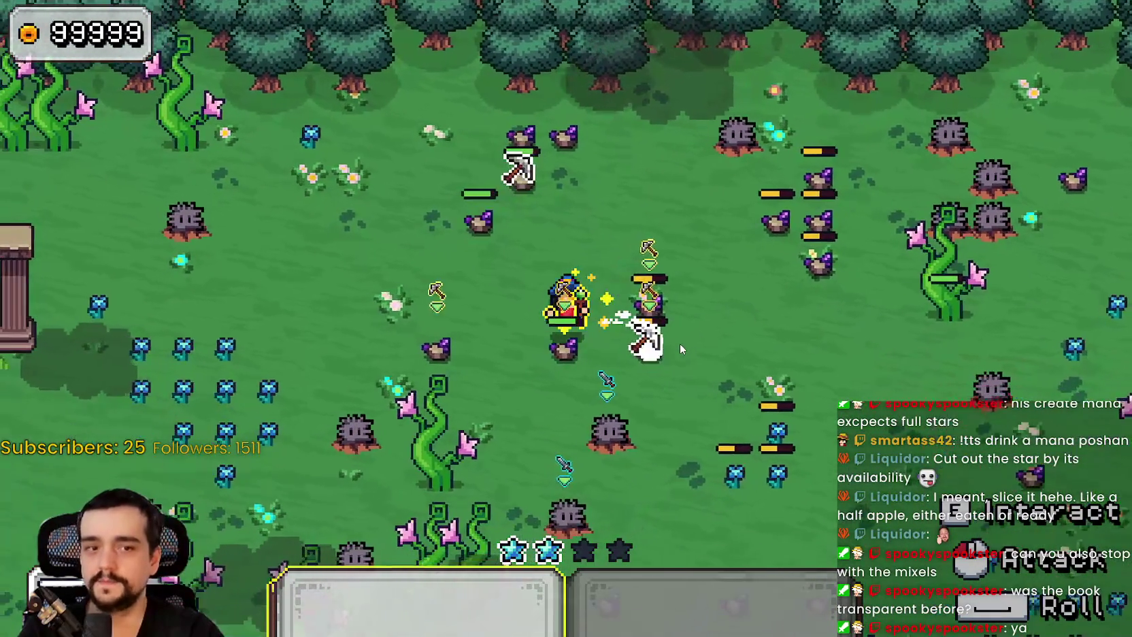
key(s)
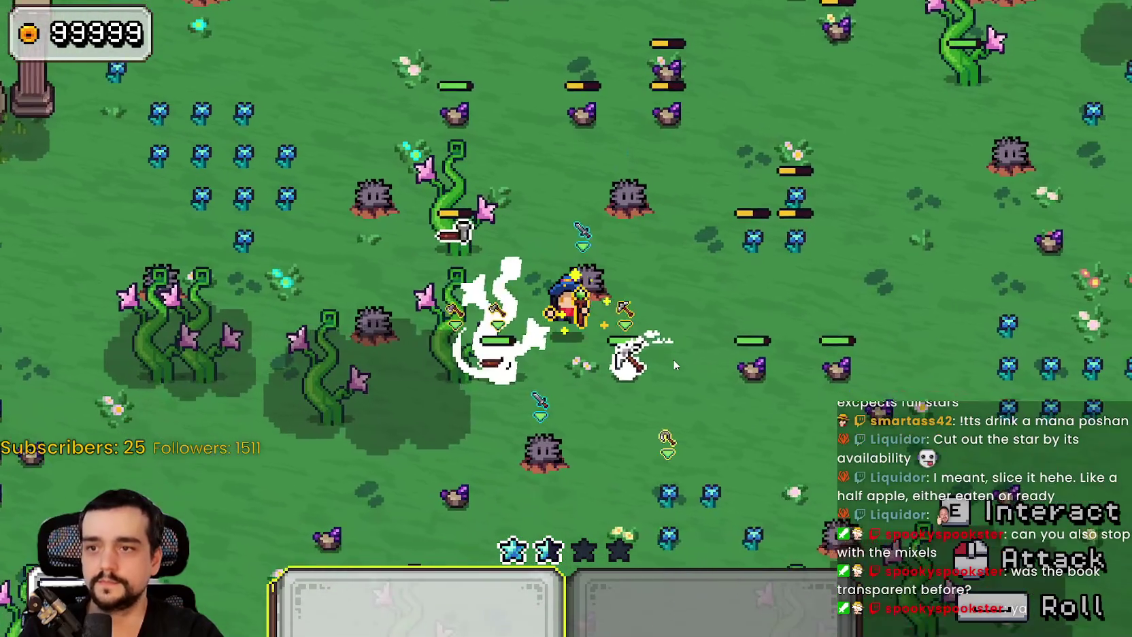
key(d)
key(d)
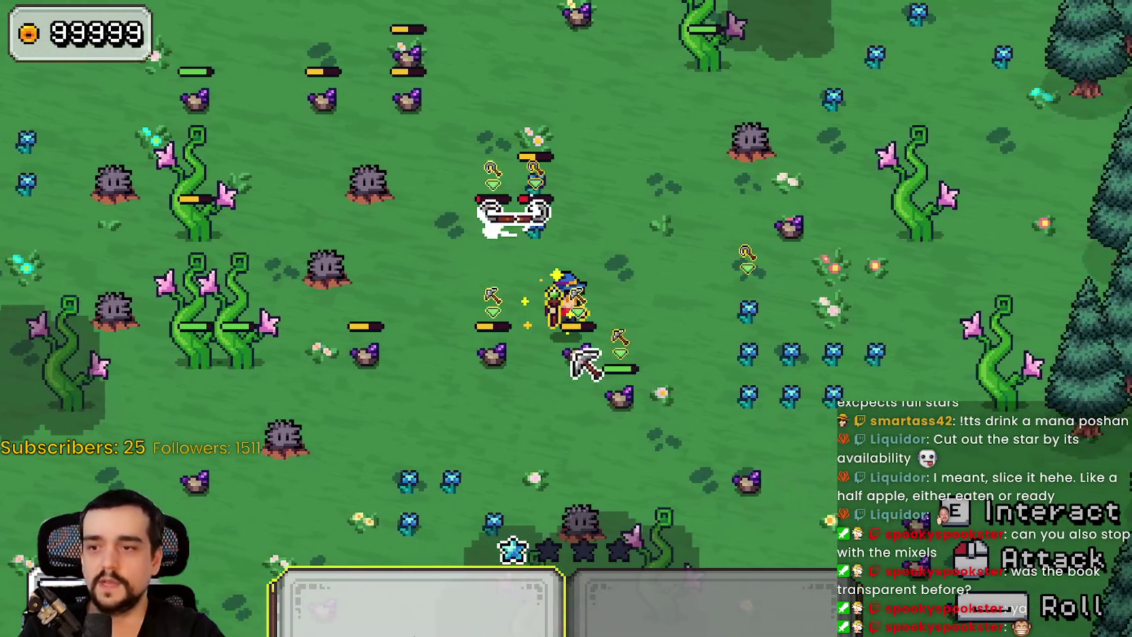
key(s)
key(d)
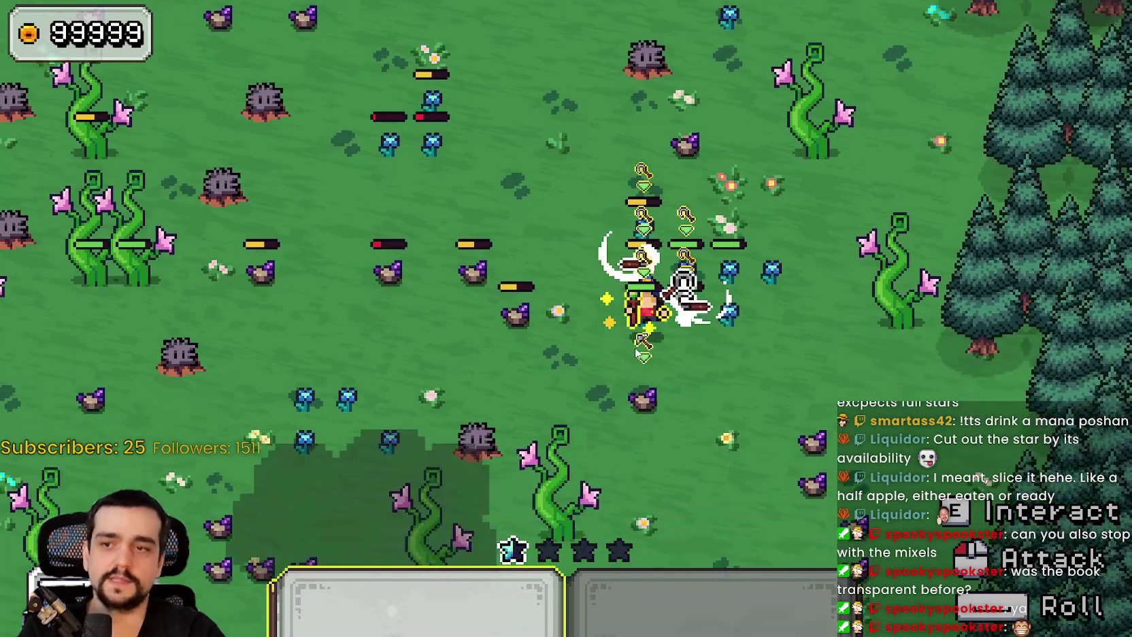
key(s)
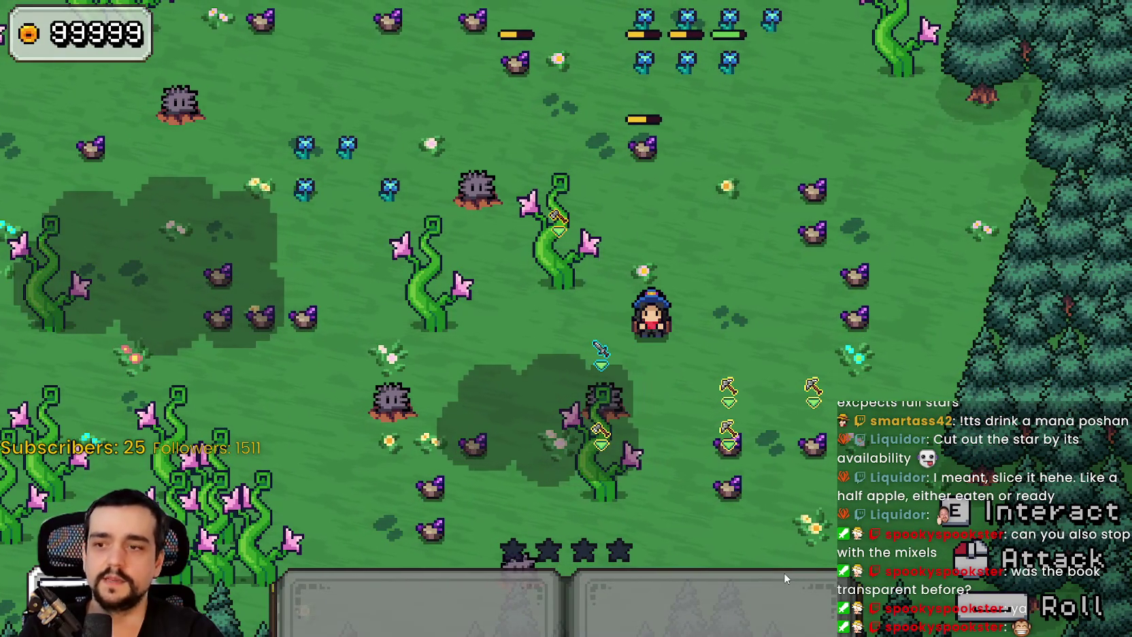
key(a)
key(a)
key(w)
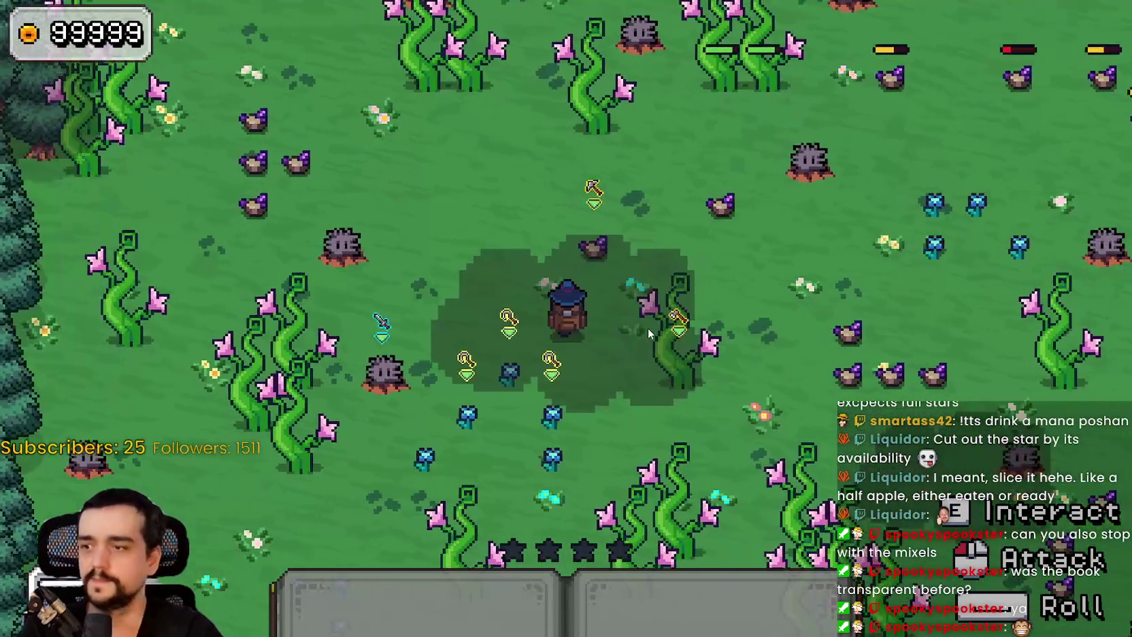
key(w)
key(a)
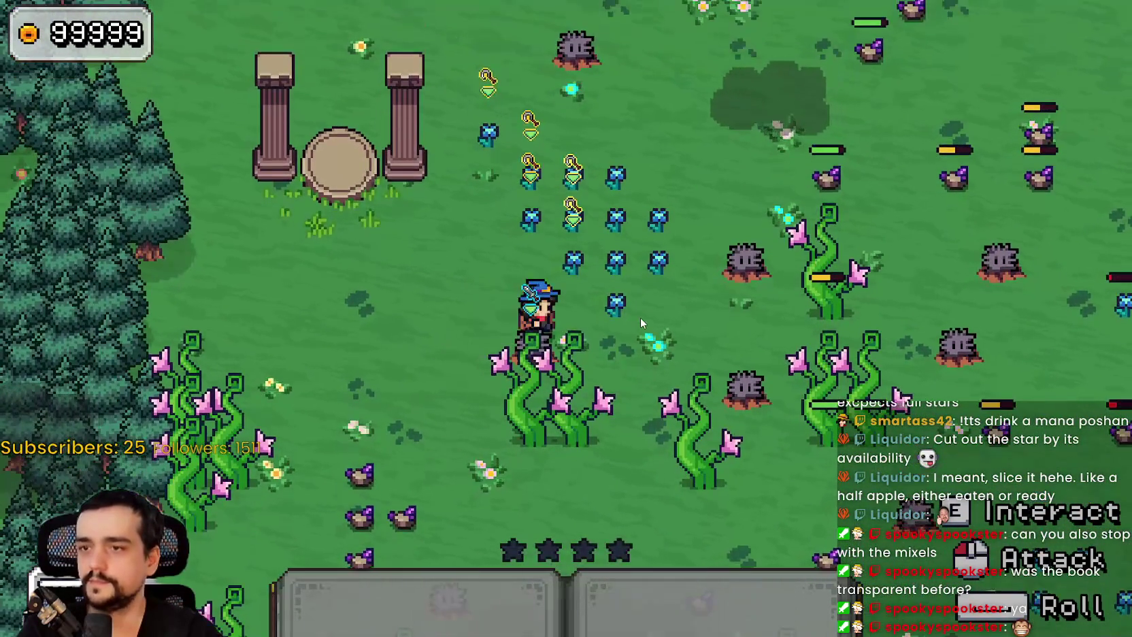
key(d)
key(a)
key(d)
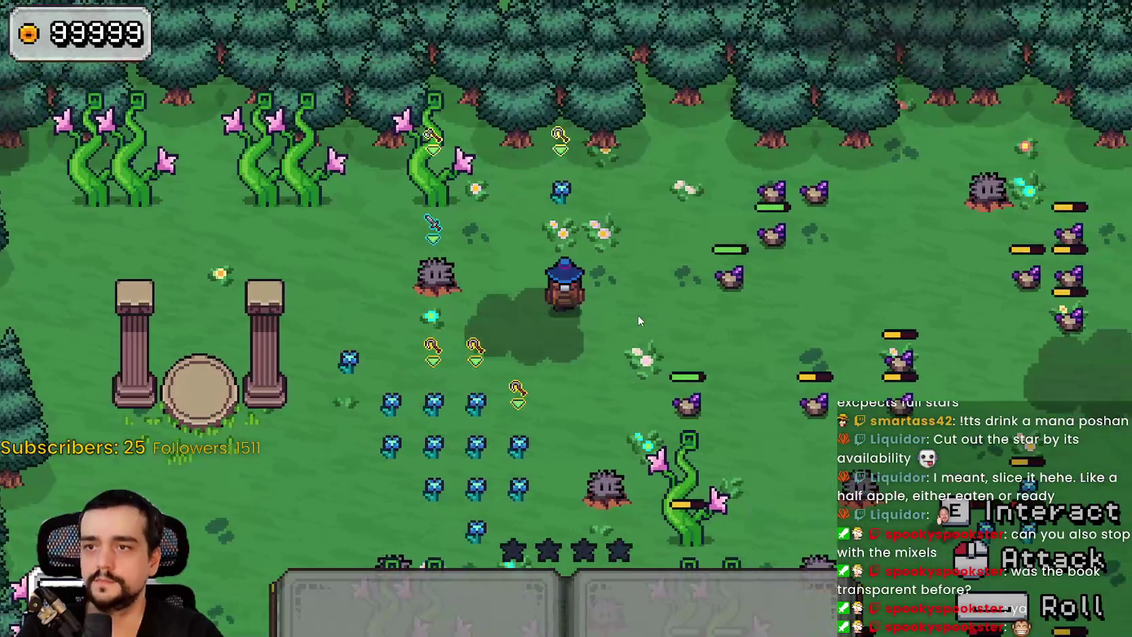
key(d)
key(s)
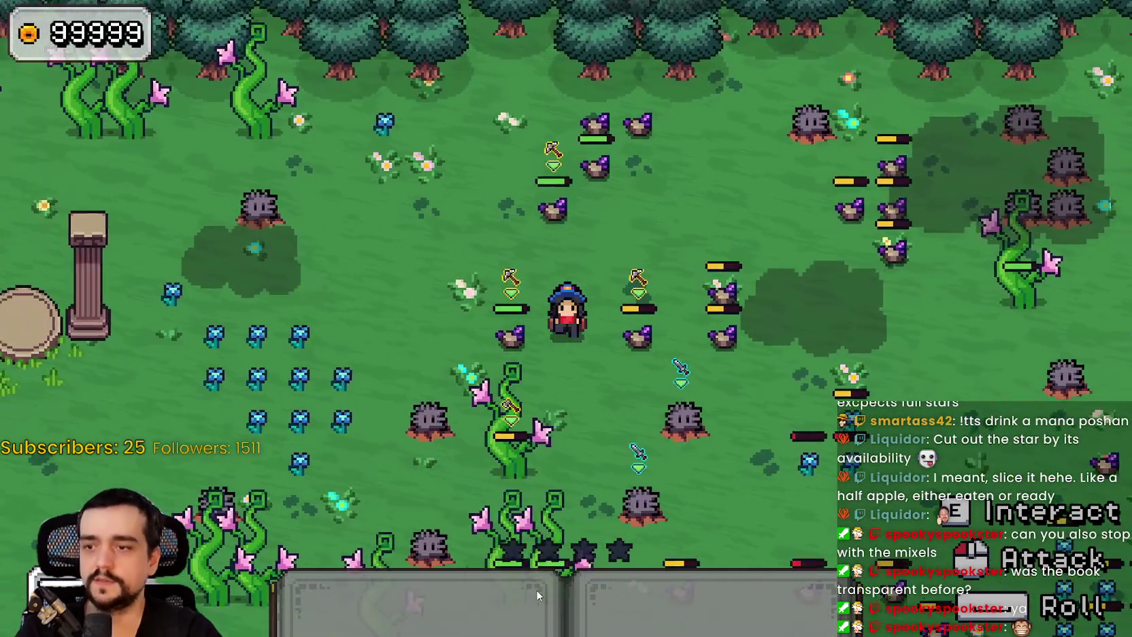
key(a)
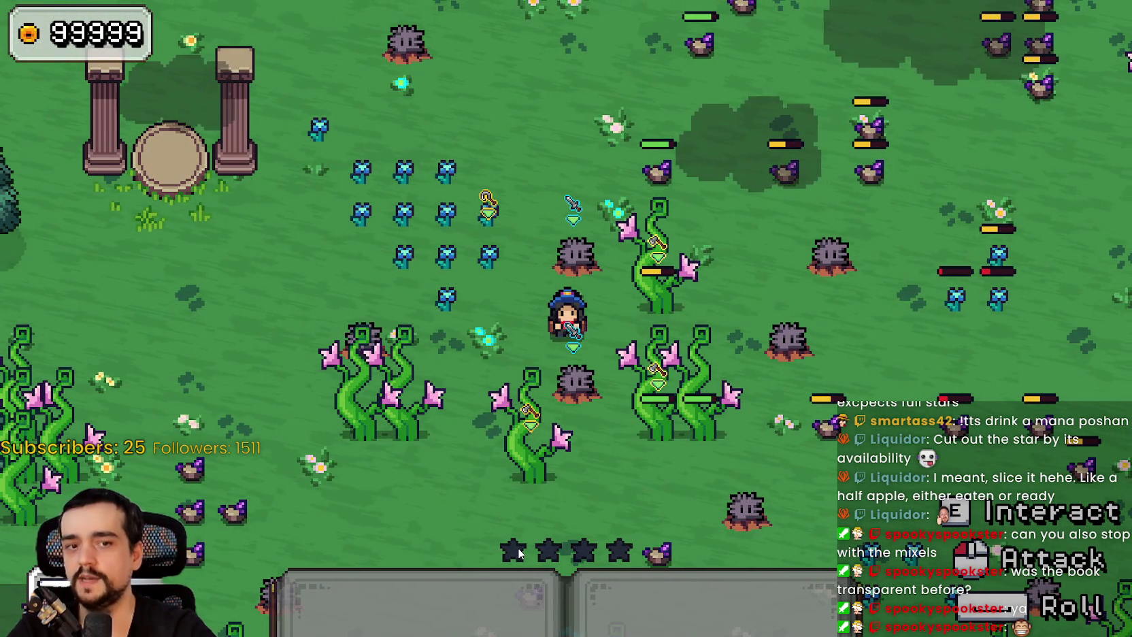
key(d)
key(s)
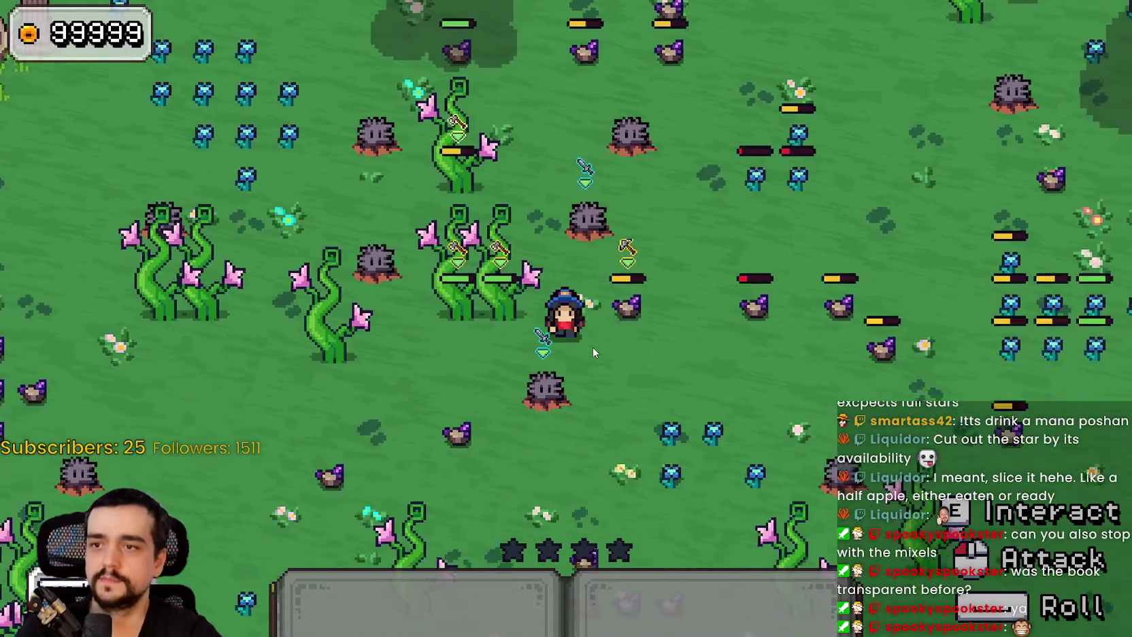
key(a)
key(w)
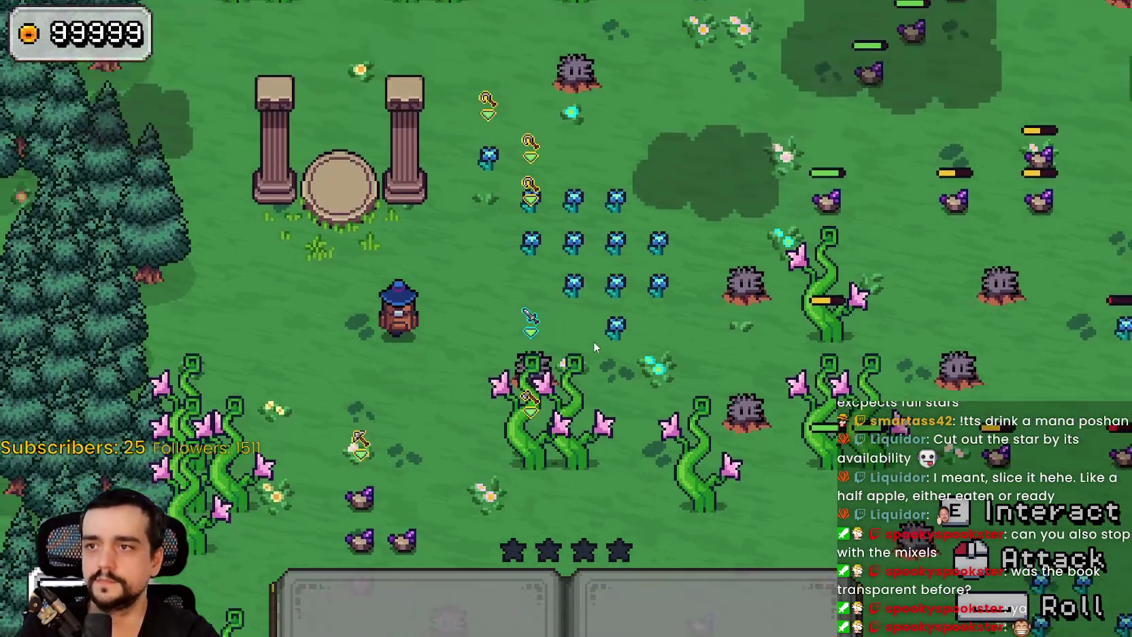
Close the game, change var mana from 14 to 64 in the_player.gd, and relaunch
key(F8)
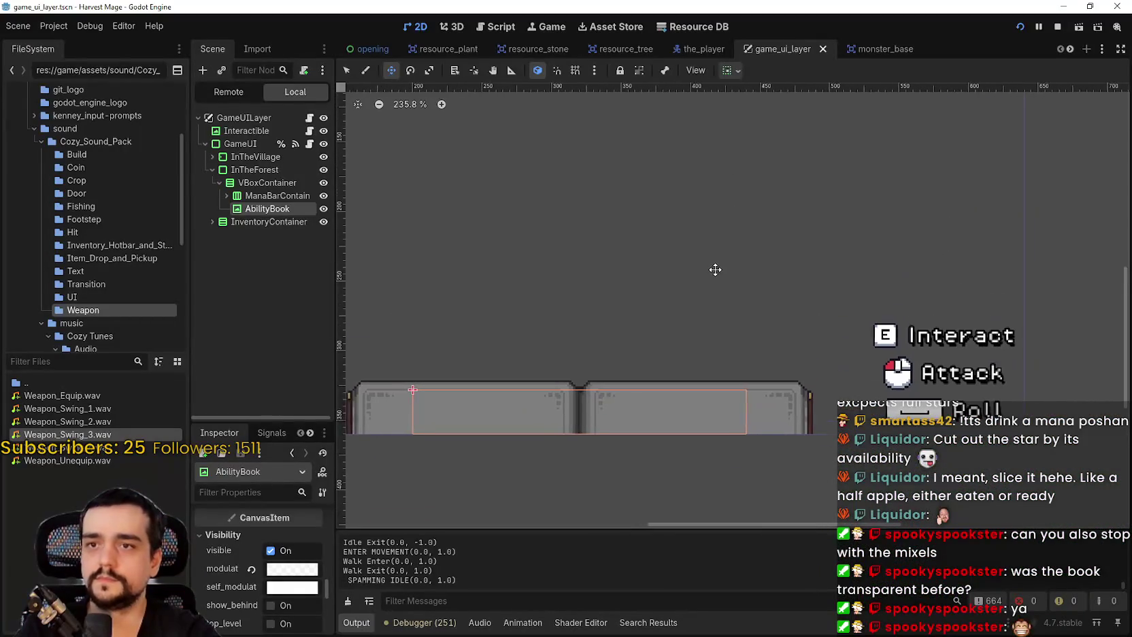
click(701, 50)
click(685, 221)
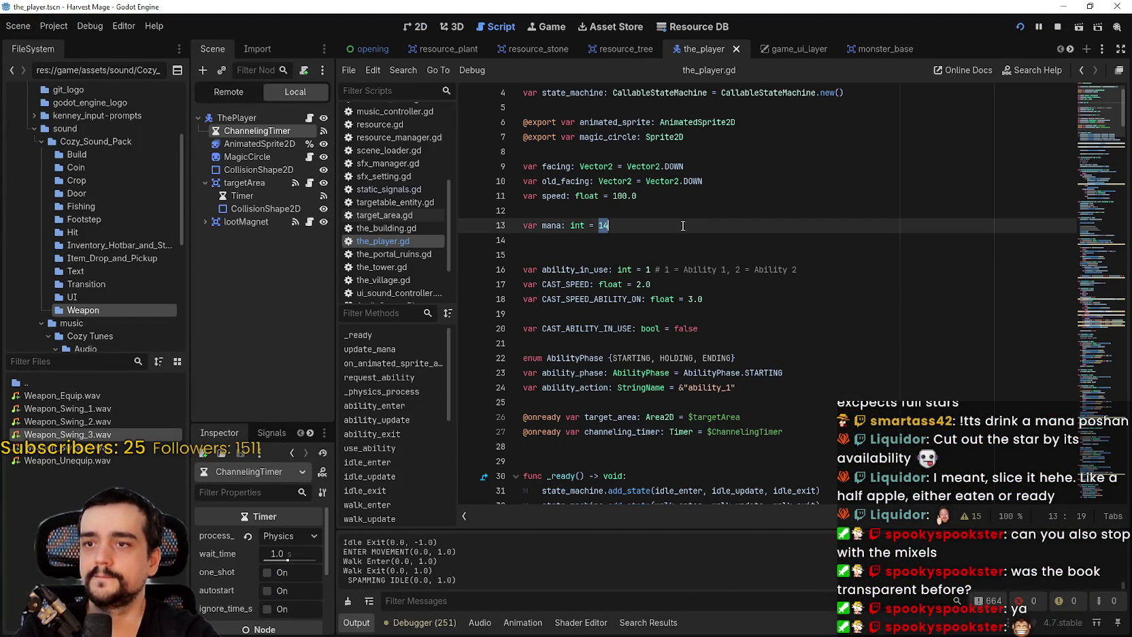
click(1057, 27)
key(F5)
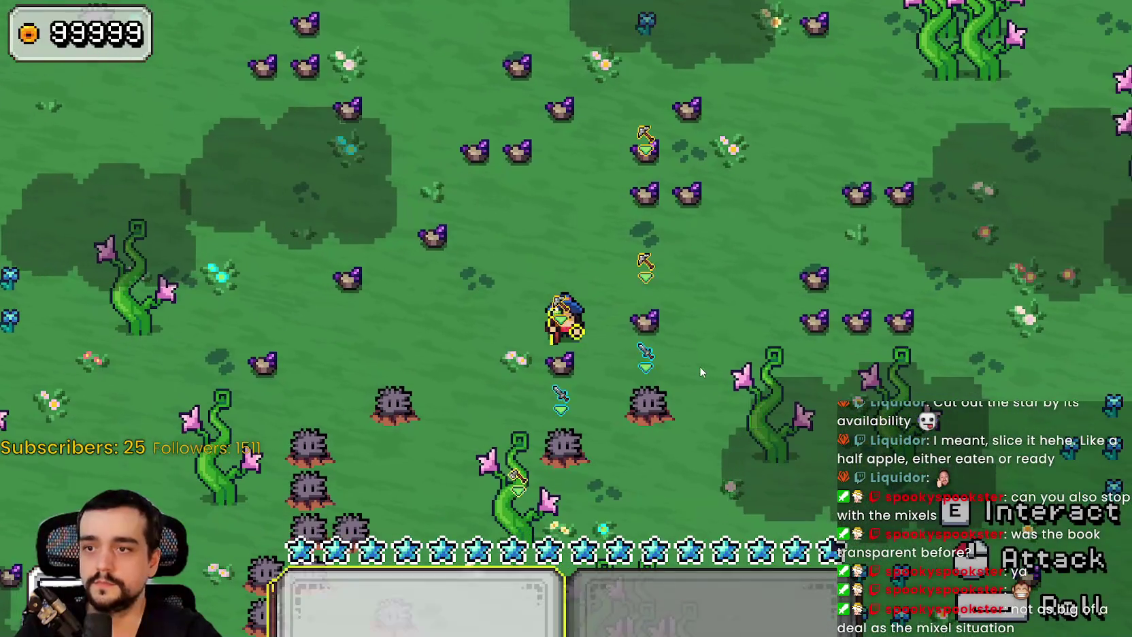
Strike the nearby field and pickaxe resource, walking the mage around them
click(701, 371)
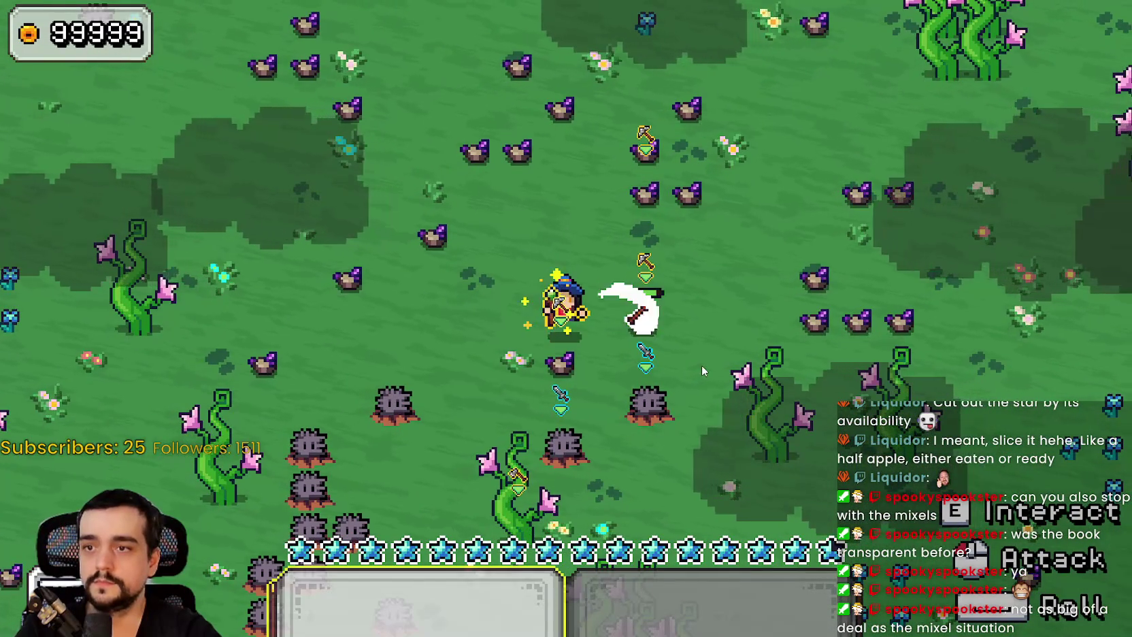
key(s)
key(a)
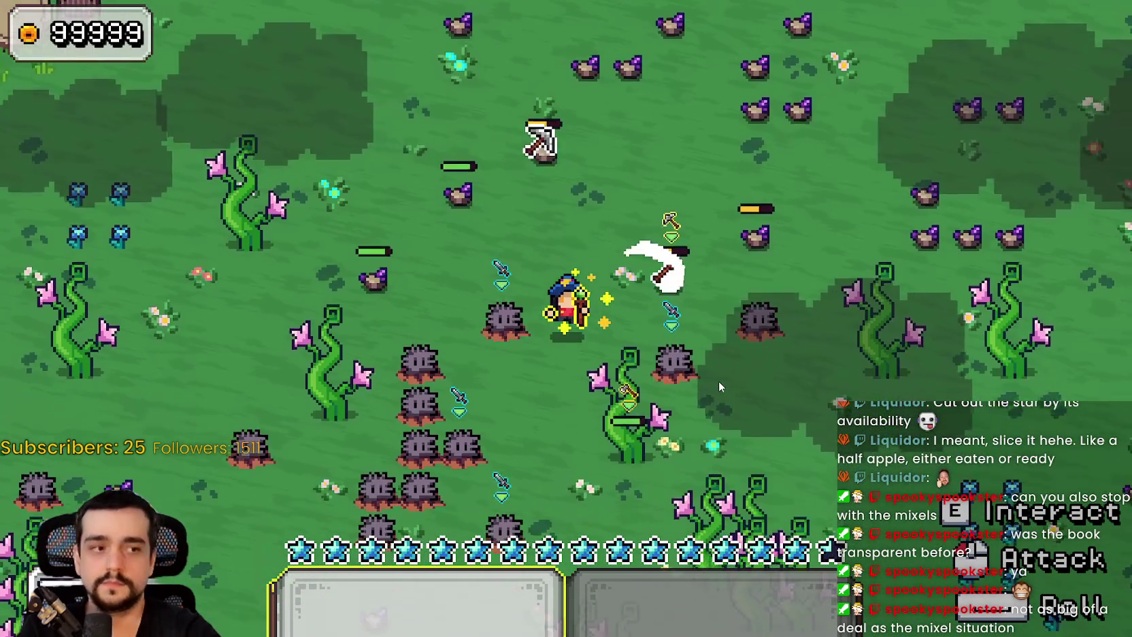
key(s)
click(717, 378)
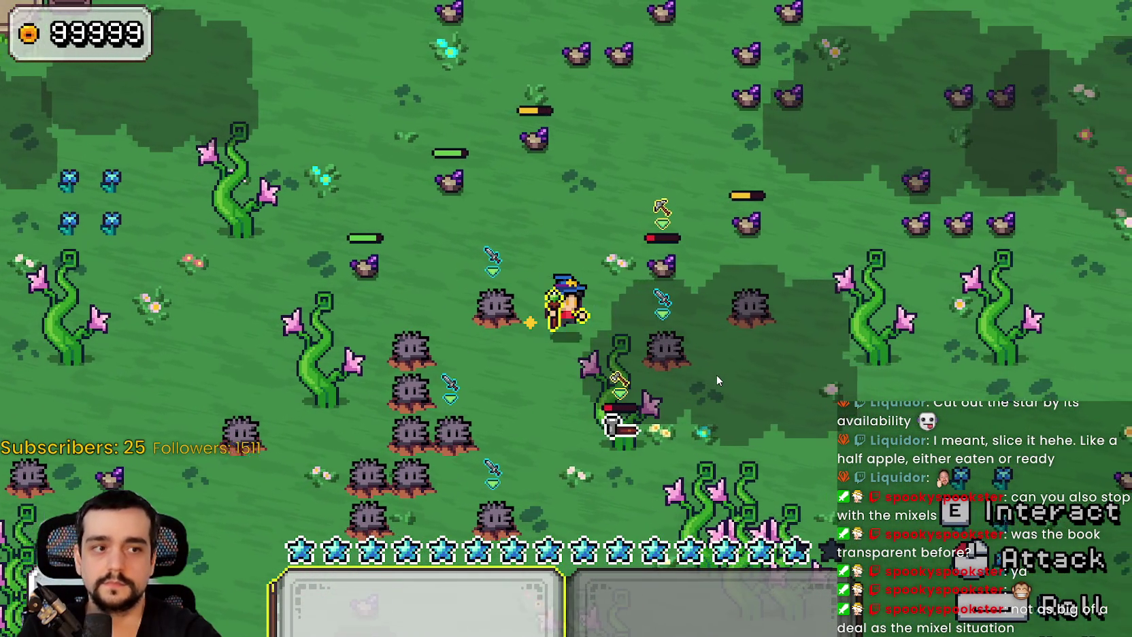
key(w)
key(d)
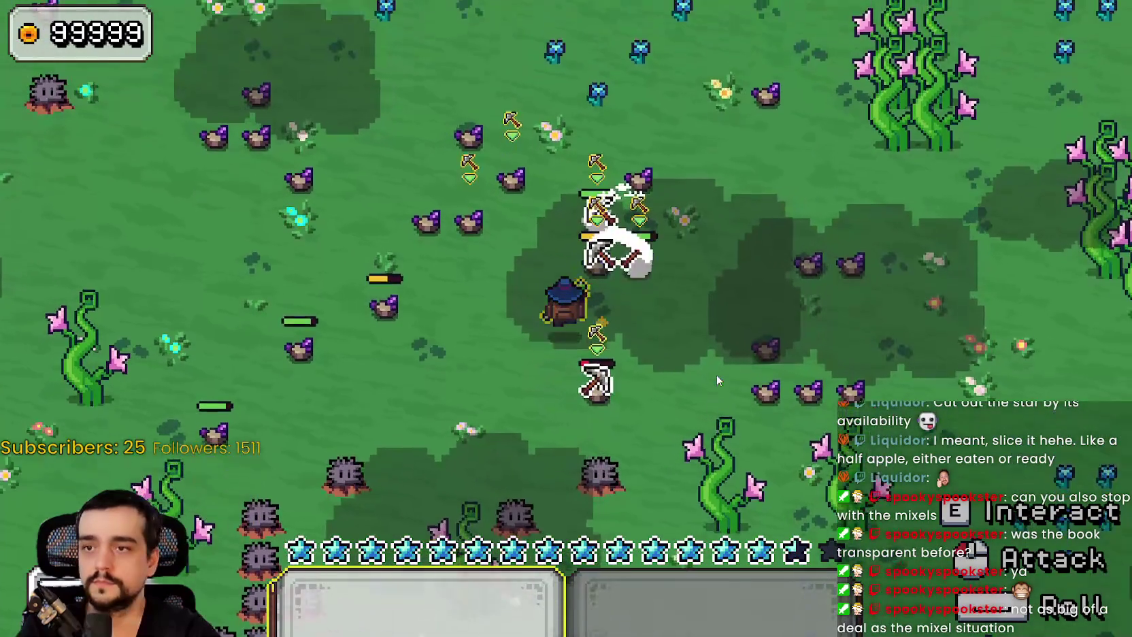
key(w)
key(a)
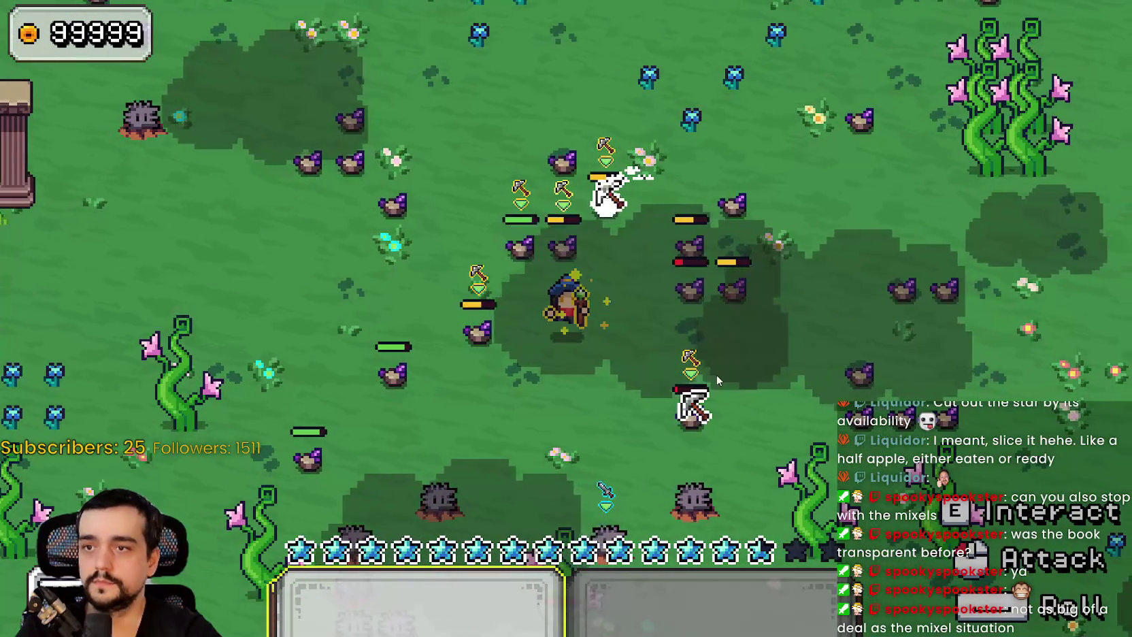
key(a)
key(s)
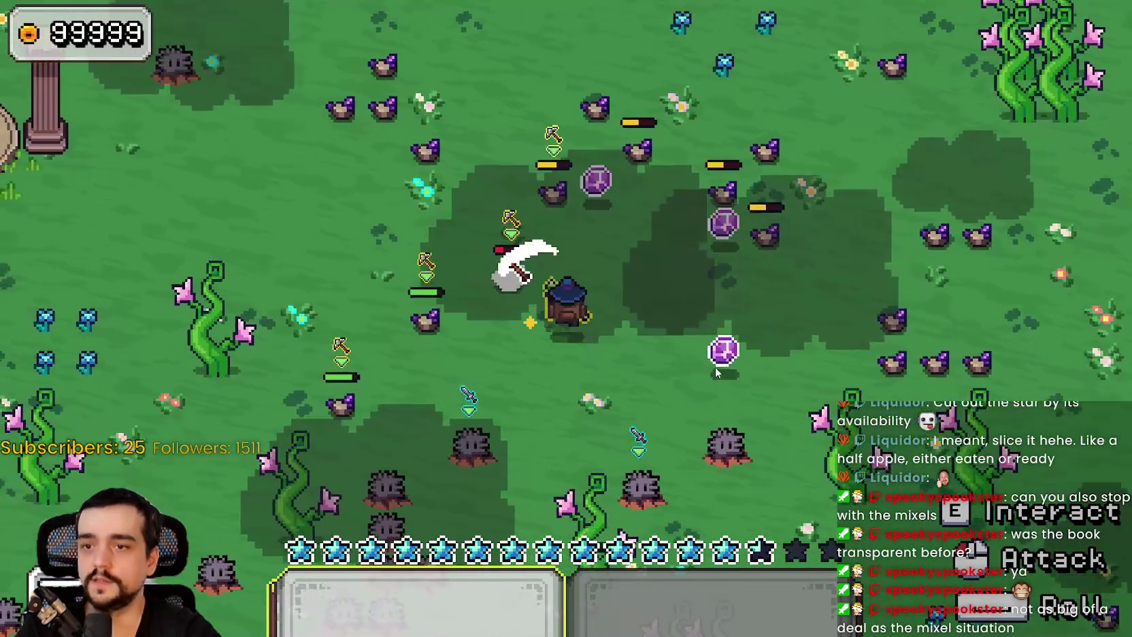
Roam the mage through the flower field toward the trees and vines
key(w)
key(d)
key(s)
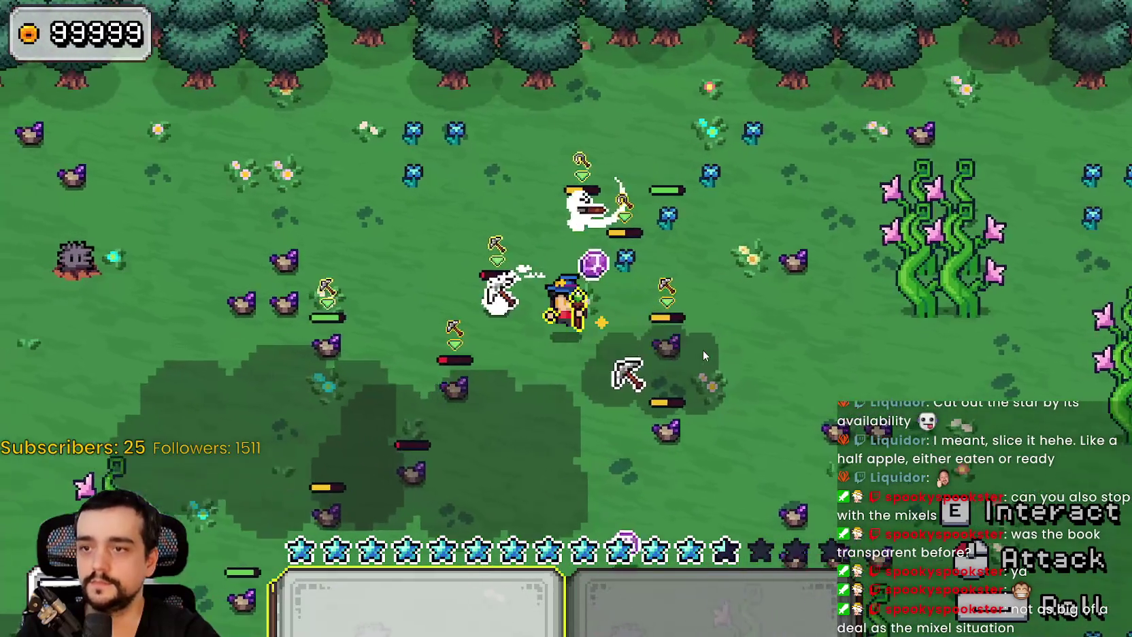
key(s)
key(a)
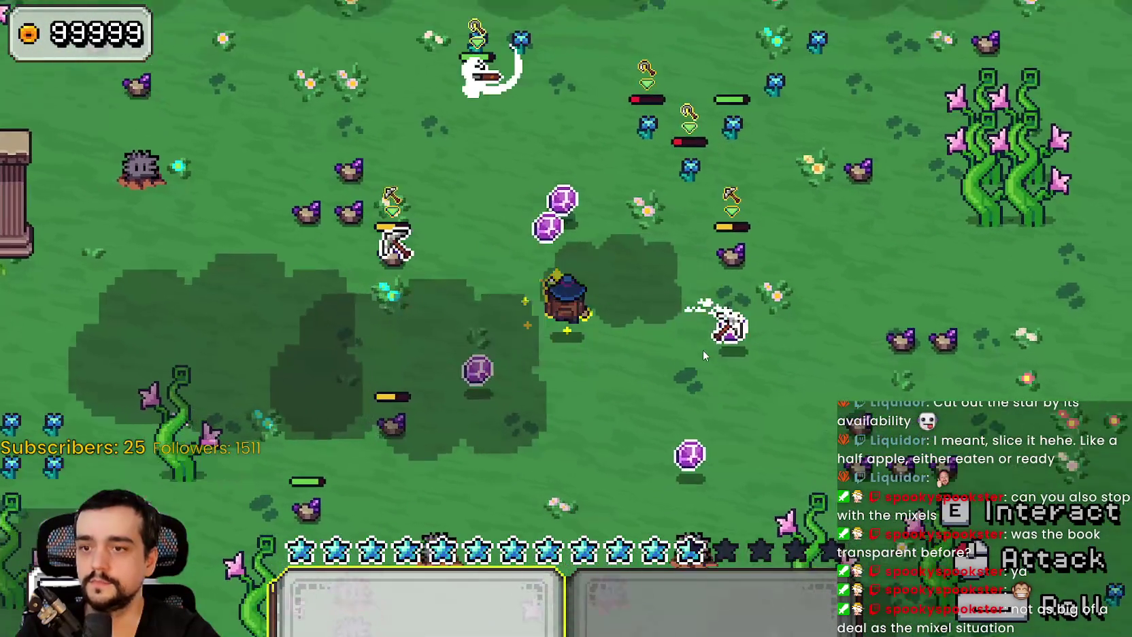
key(w)
key(a)
key(s)
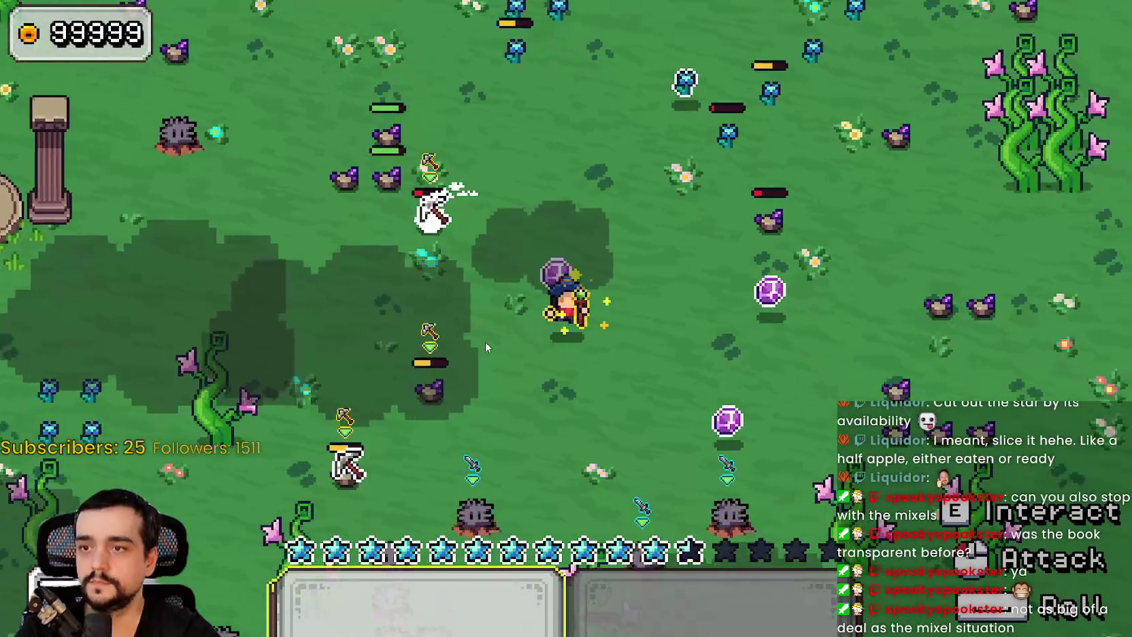
key(d)
key(s)
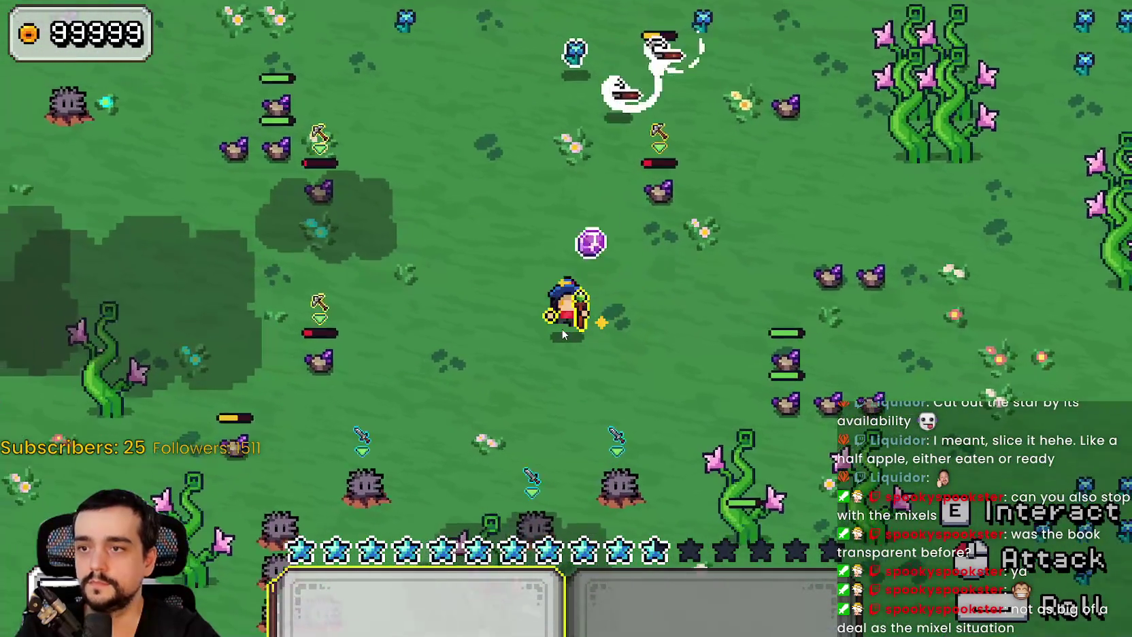
key(s)
key(a)
key(d)
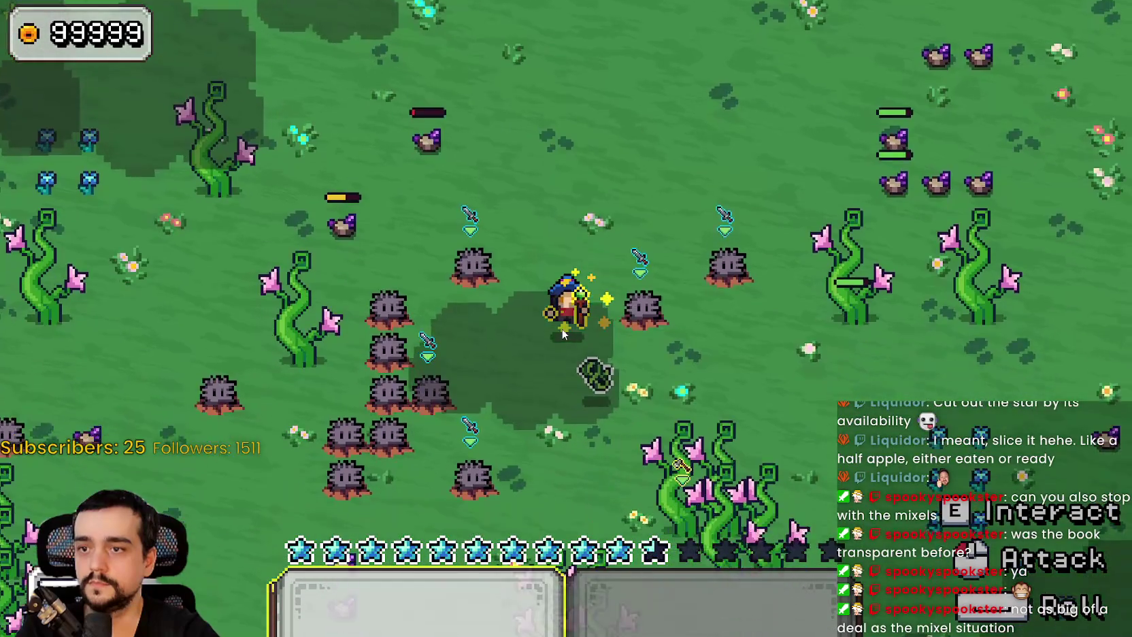
key(s)
key(d)
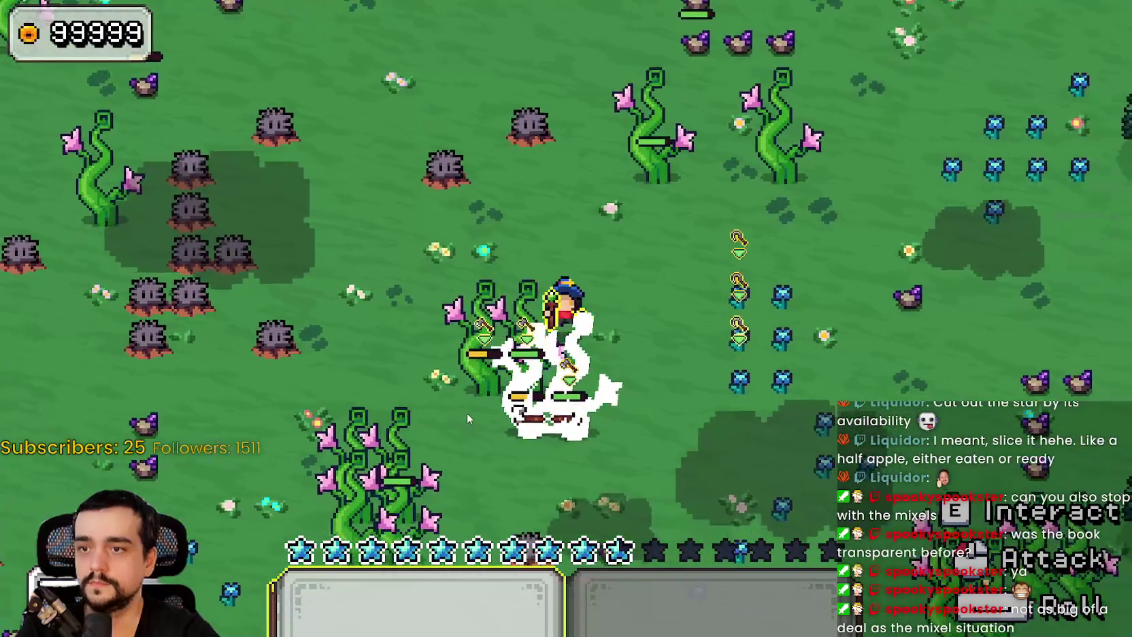
key(s)
key(a)
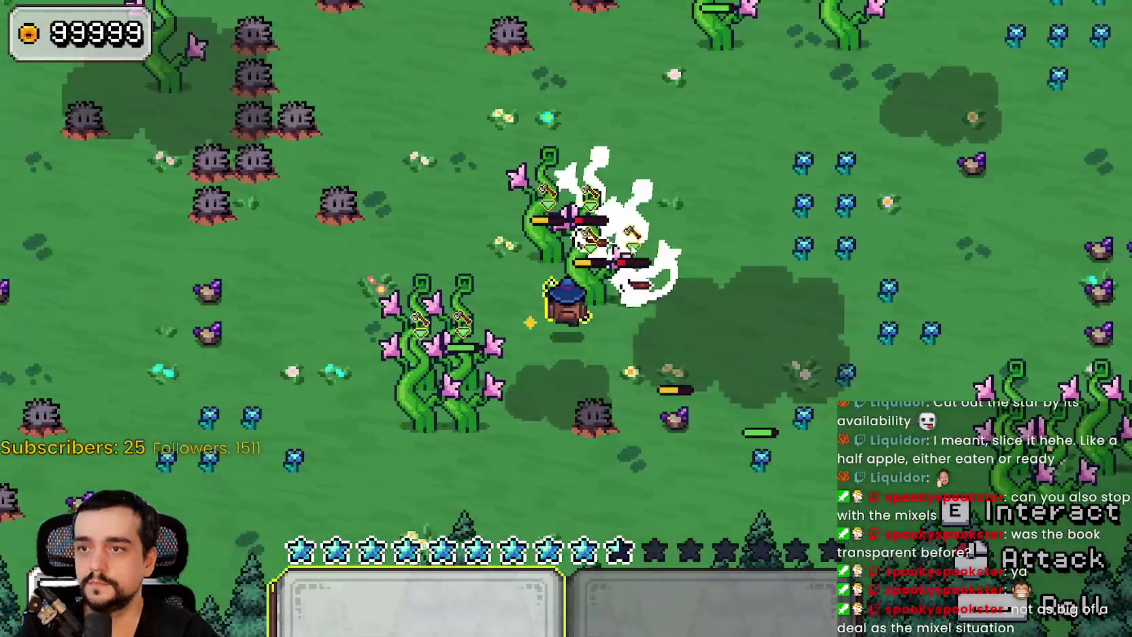
key(a)
key(s)
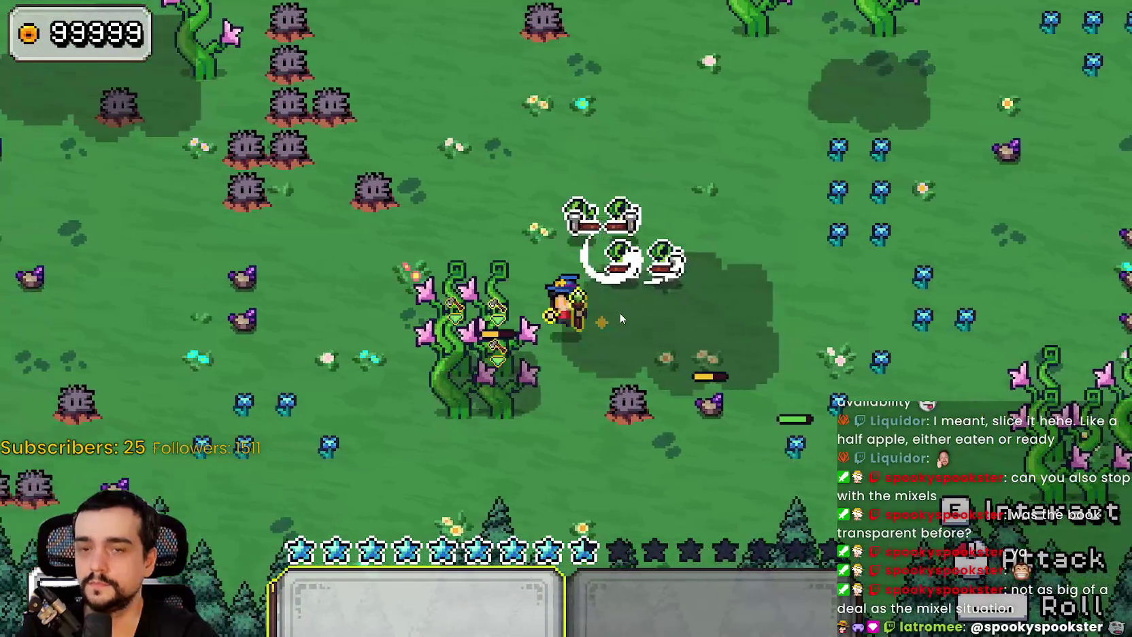
key(w)
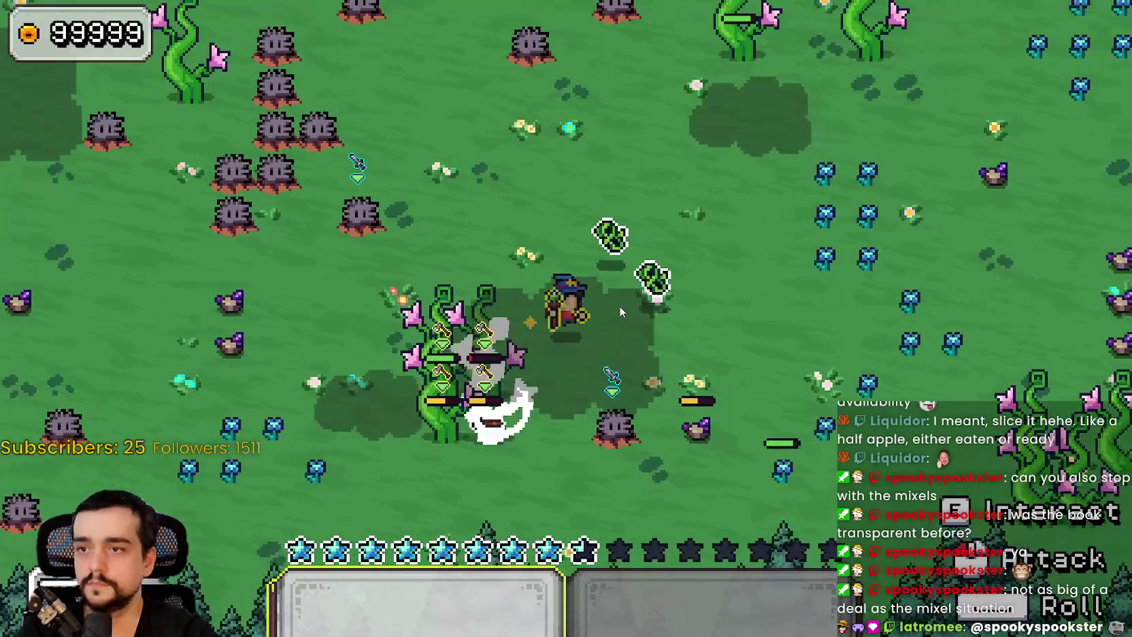
key(s)
key(a)
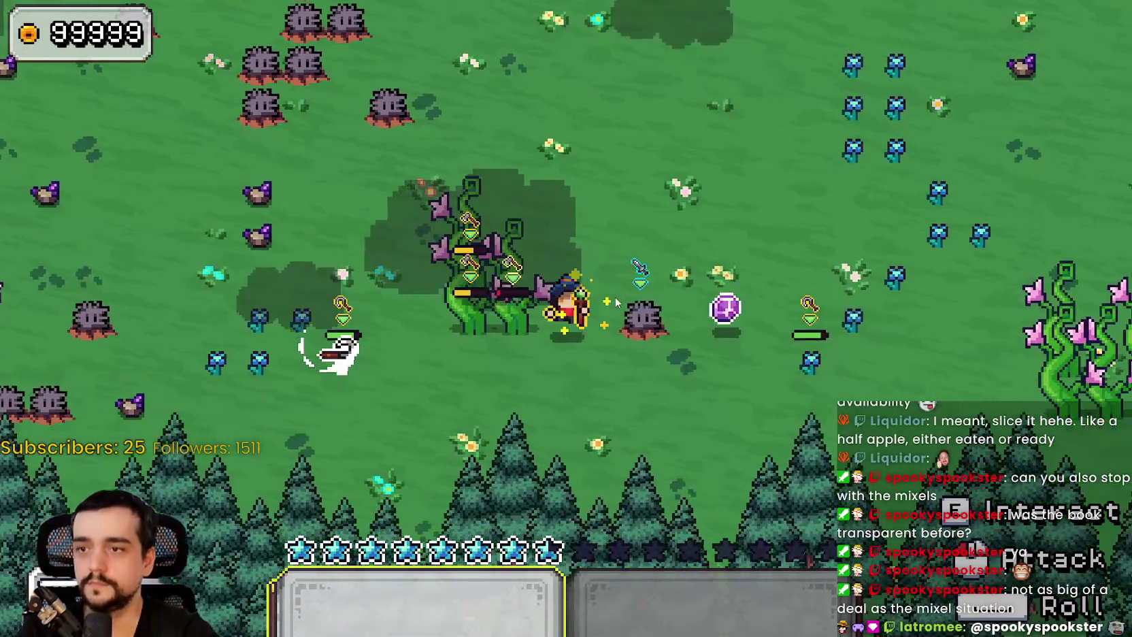
key(d)
key(w)
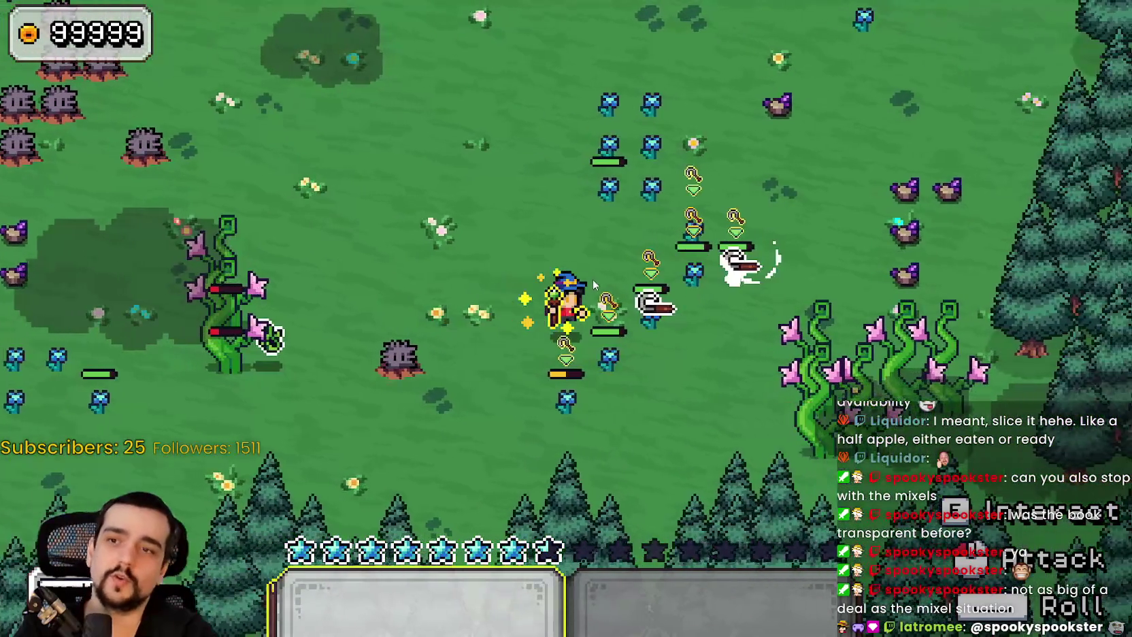
key(w)
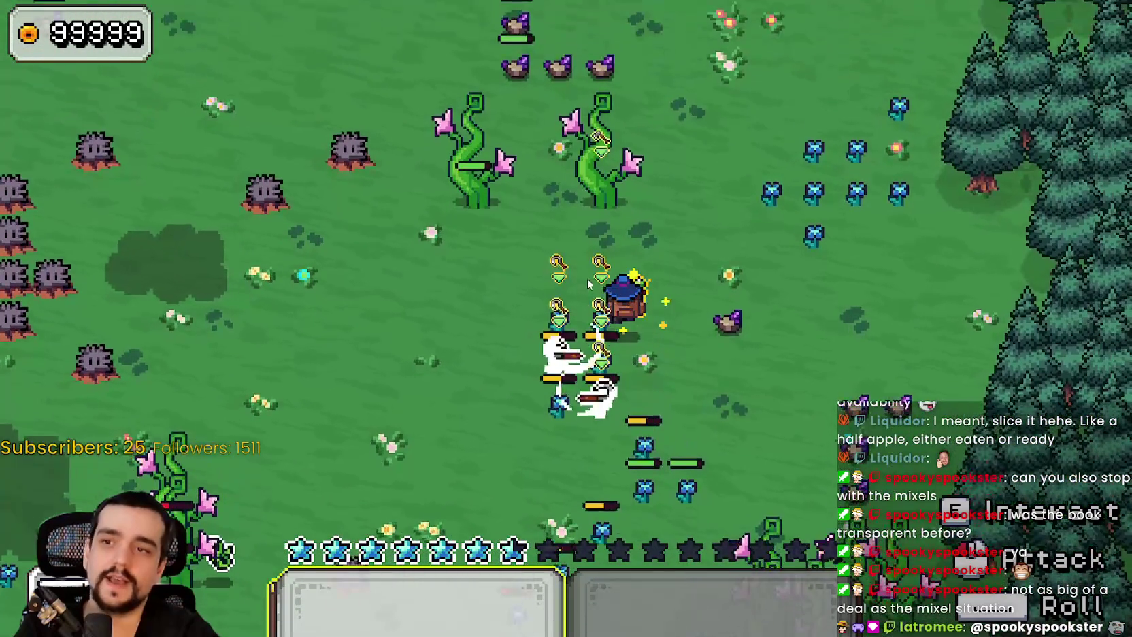
key(w)
key(s)
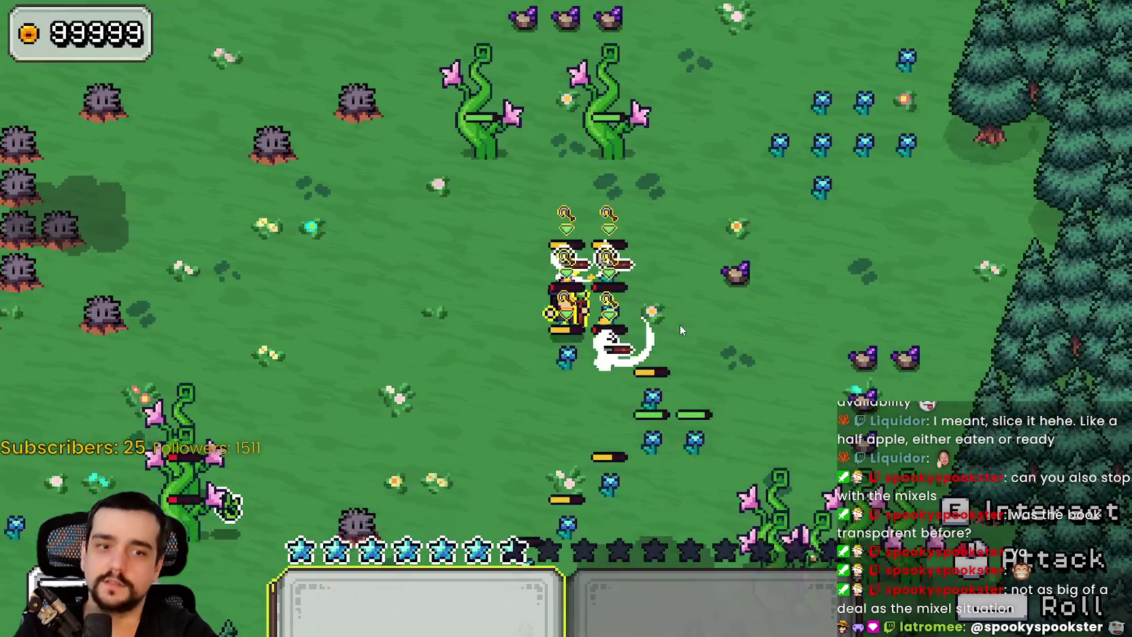
key(w)
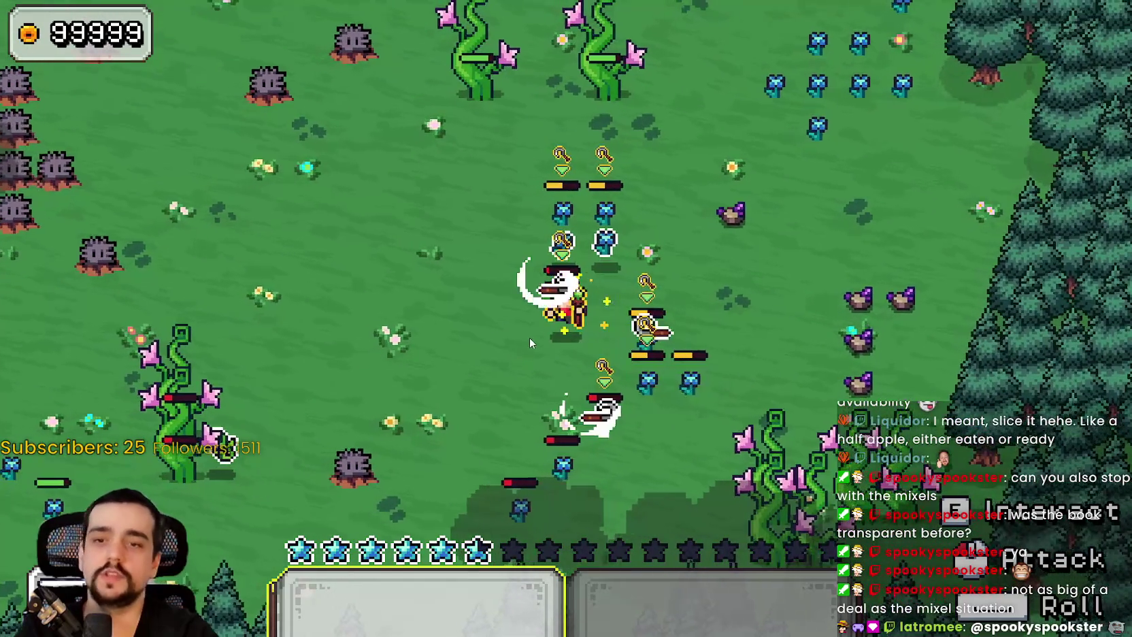
key(s)
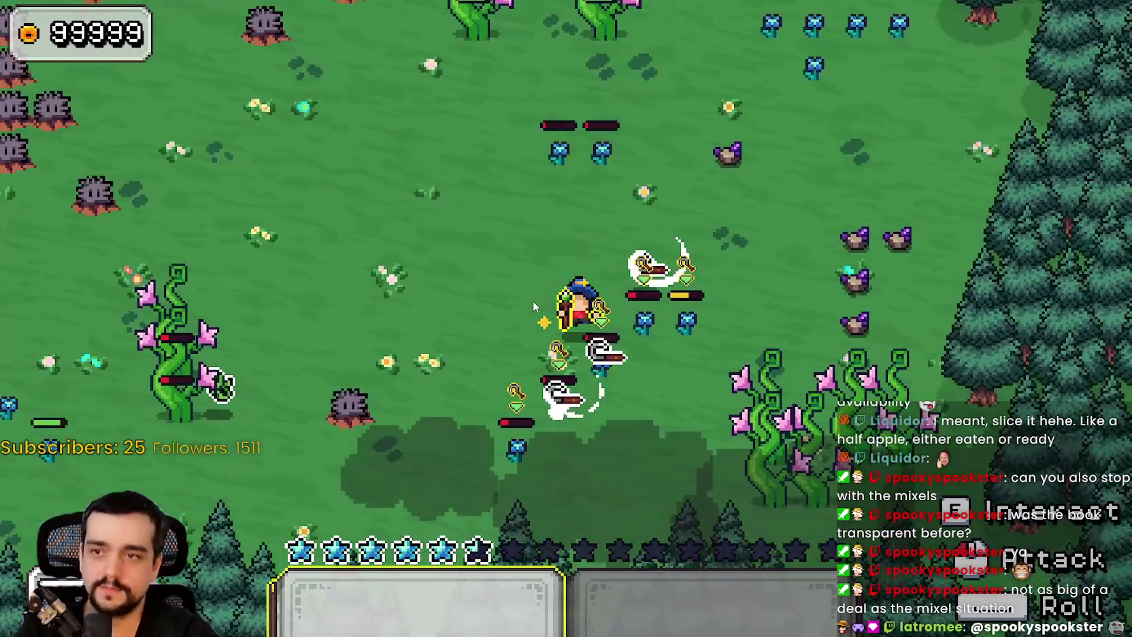
Keep walking the mage near the enemies and tree line, then past the pillars
key(d)
key(w)
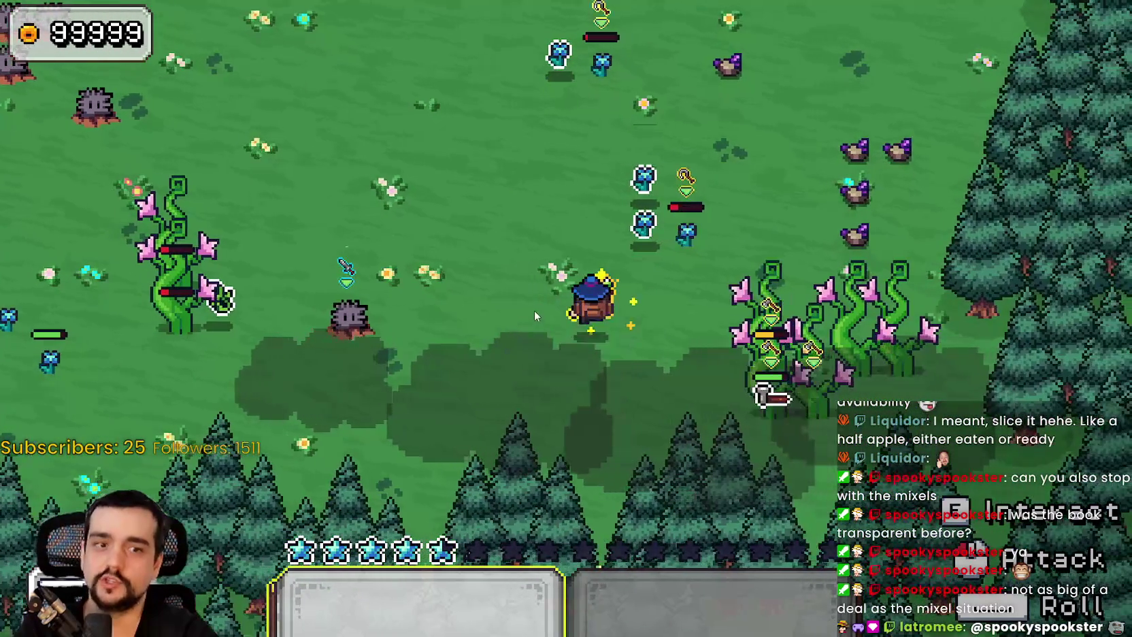
key(w)
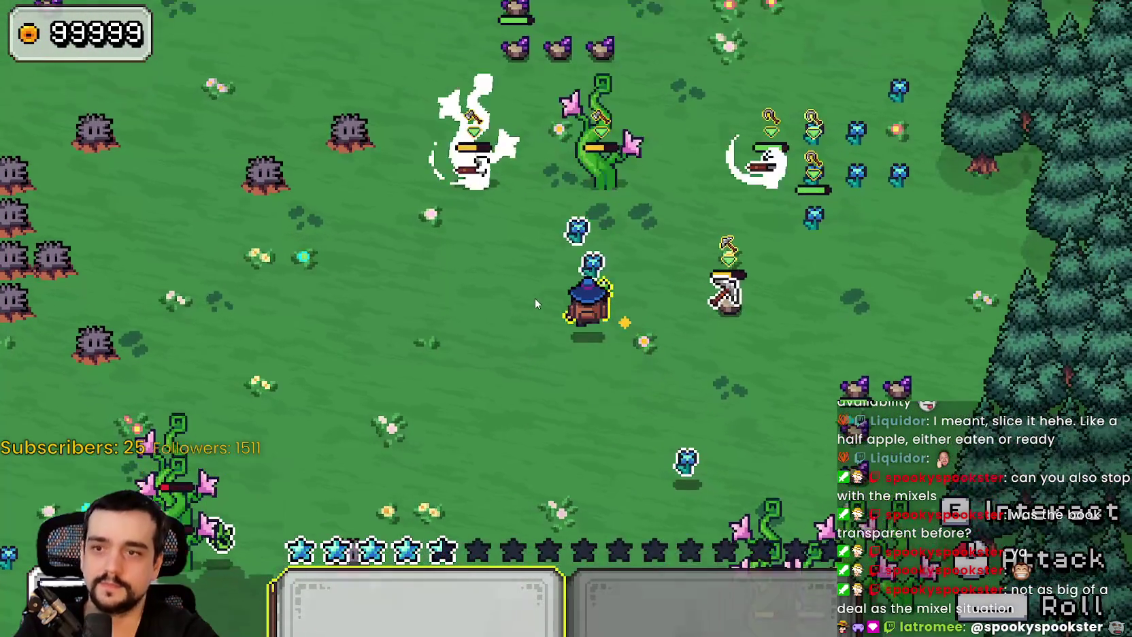
key(s)
key(d)
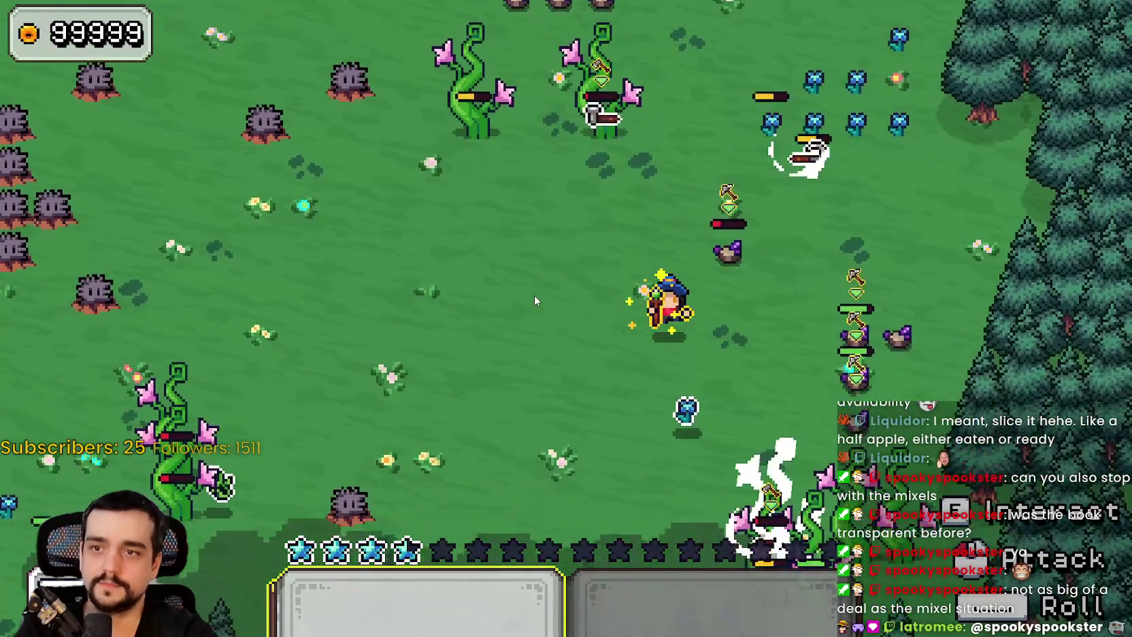
key(w)
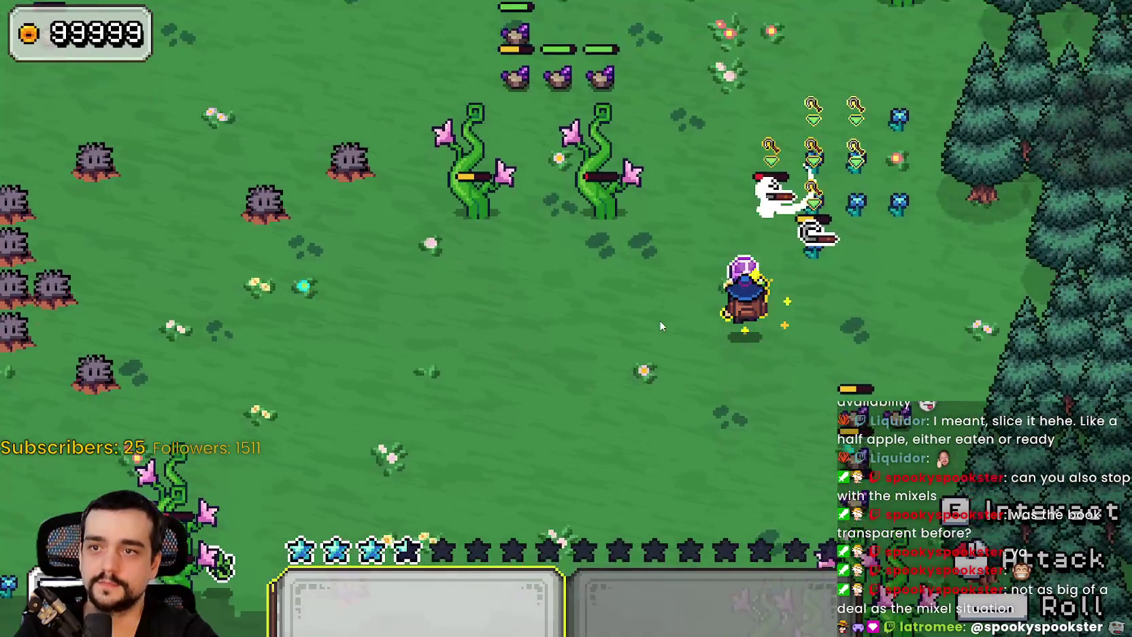
key(d)
key(w)
key(a)
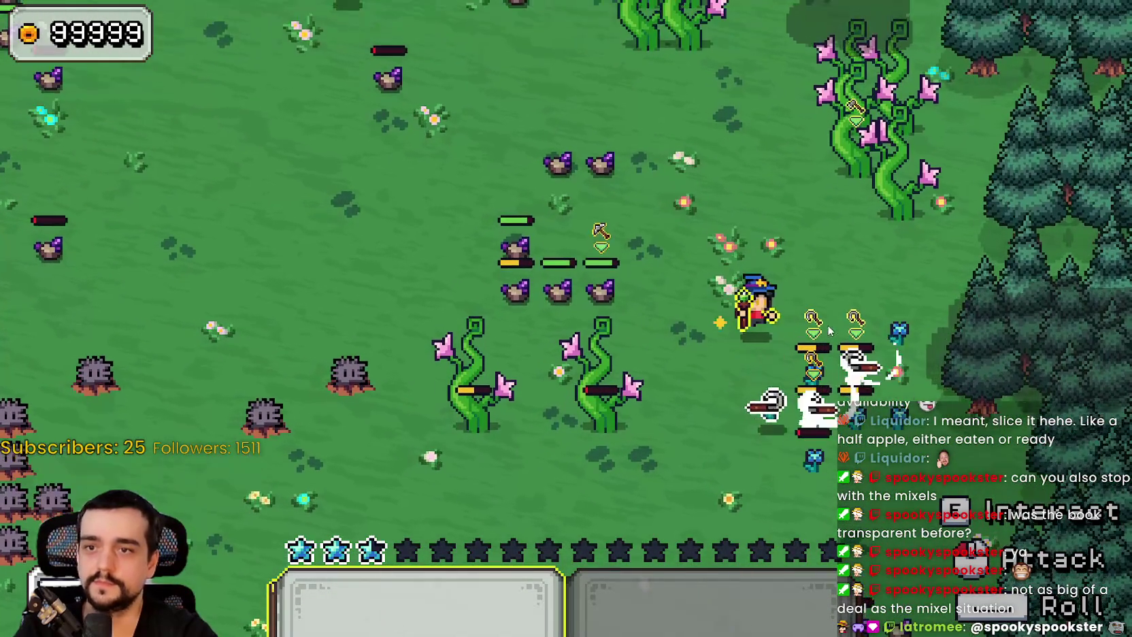
key(s)
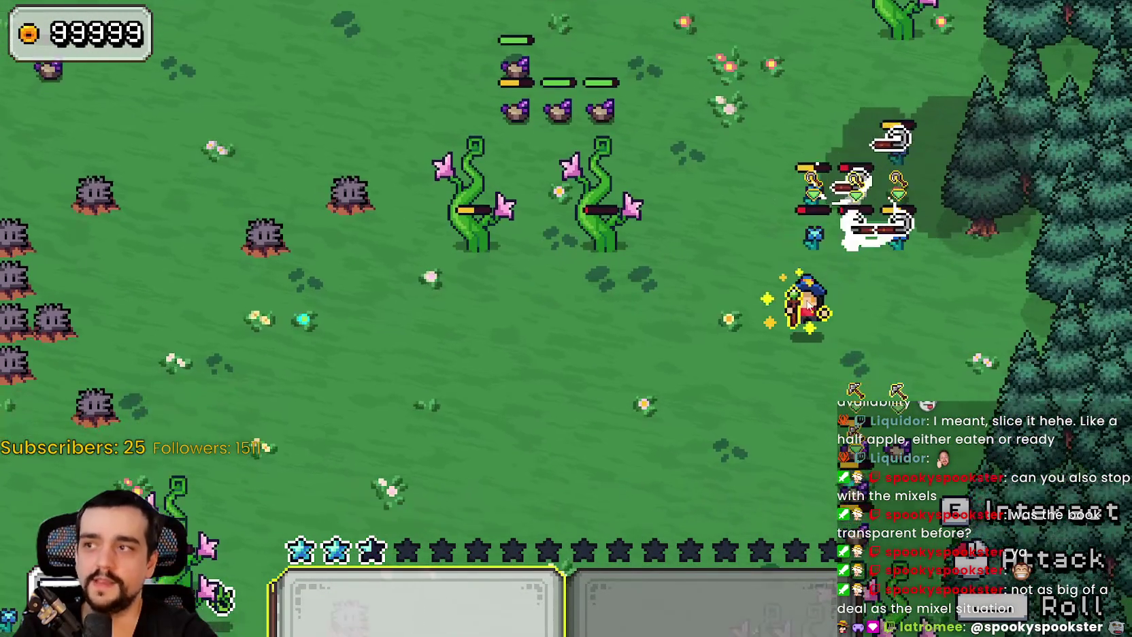
key(a)
key(w)
key(d)
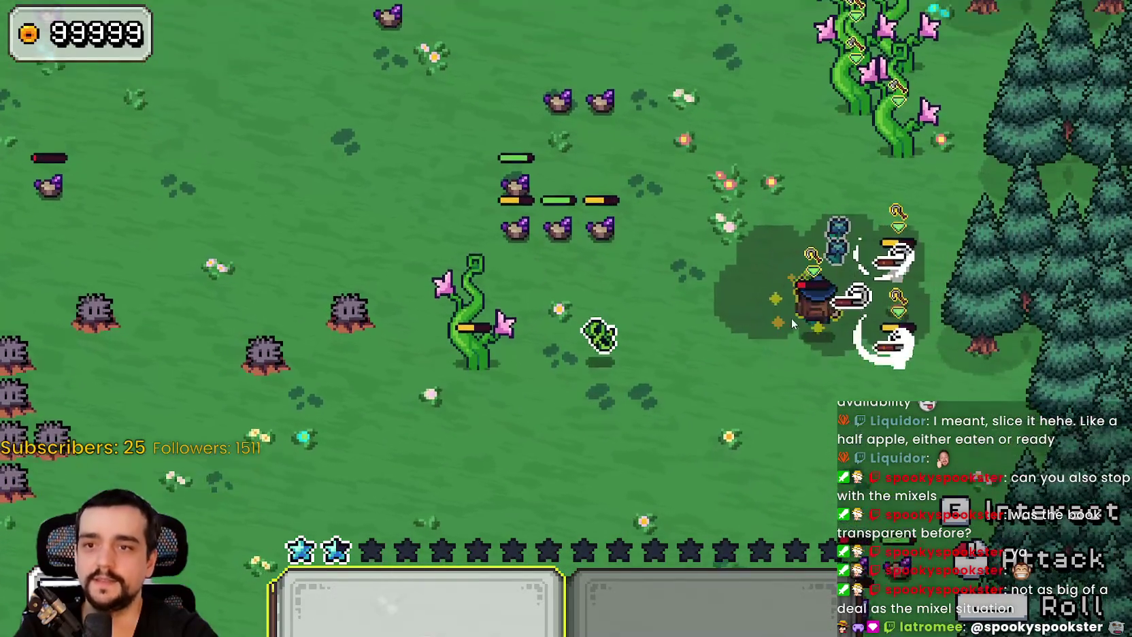
key(w)
key(d)
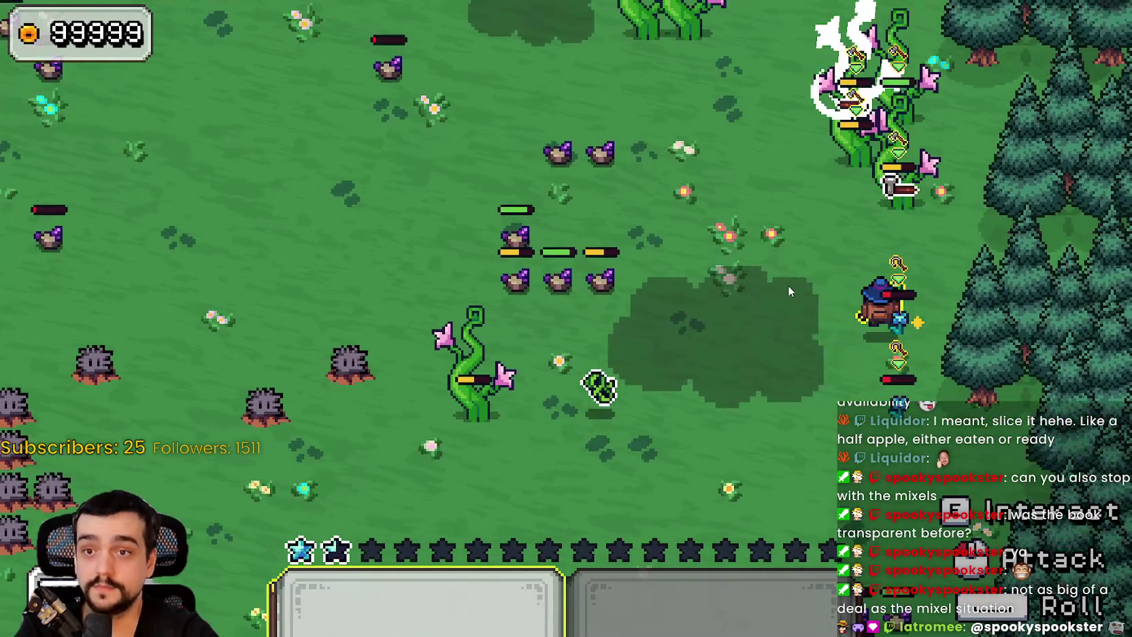
key(a)
key(s)
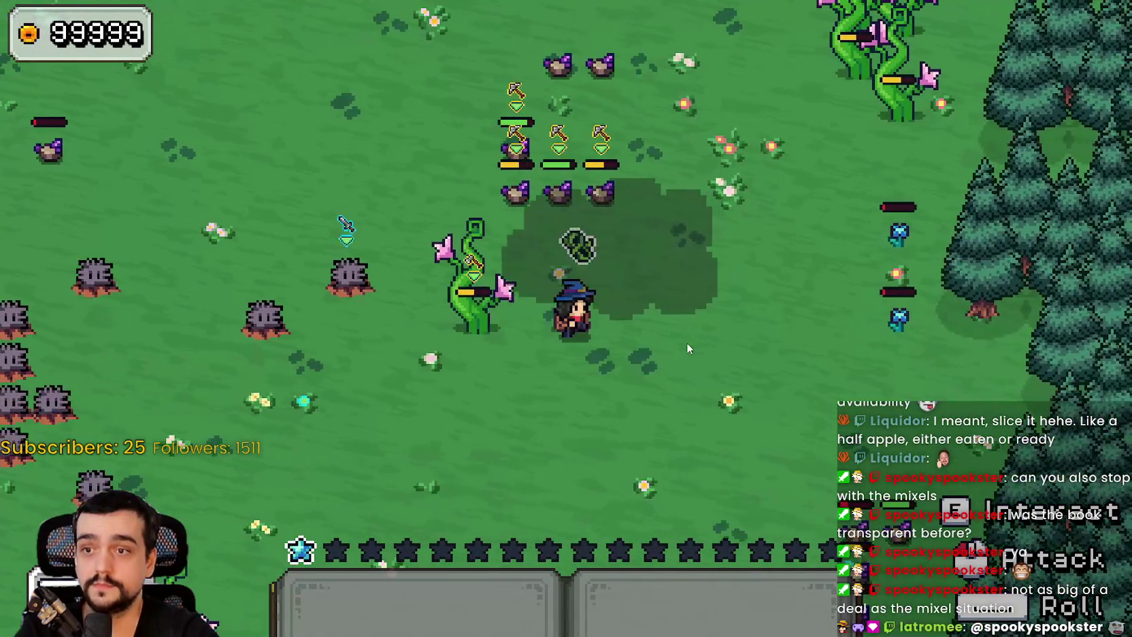
key(w)
key(a)
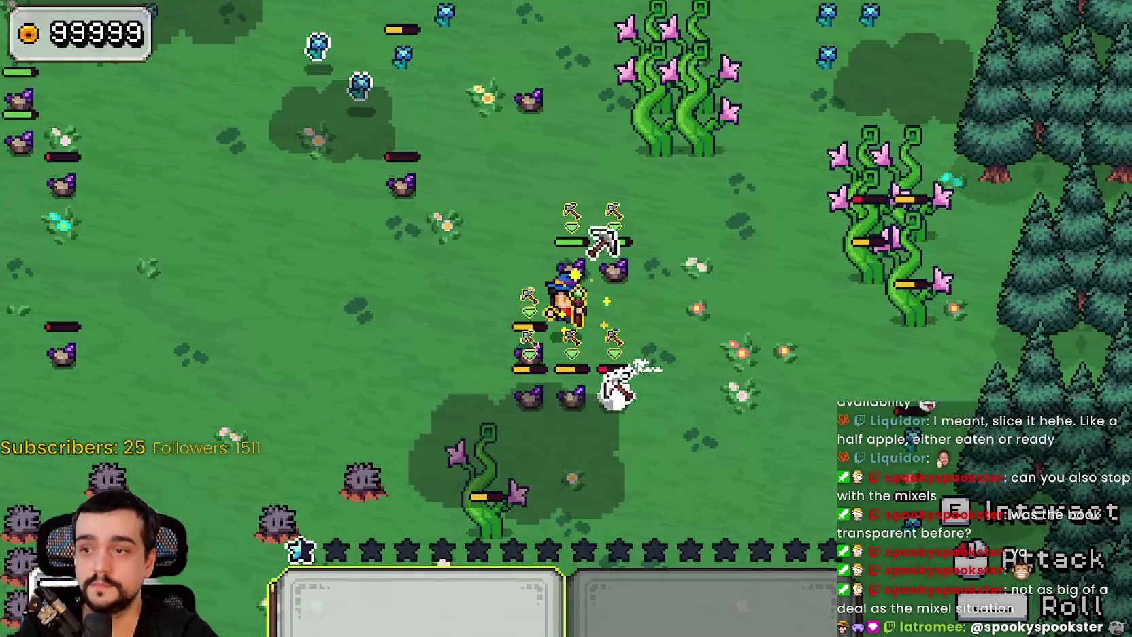
key(s)
key(d)
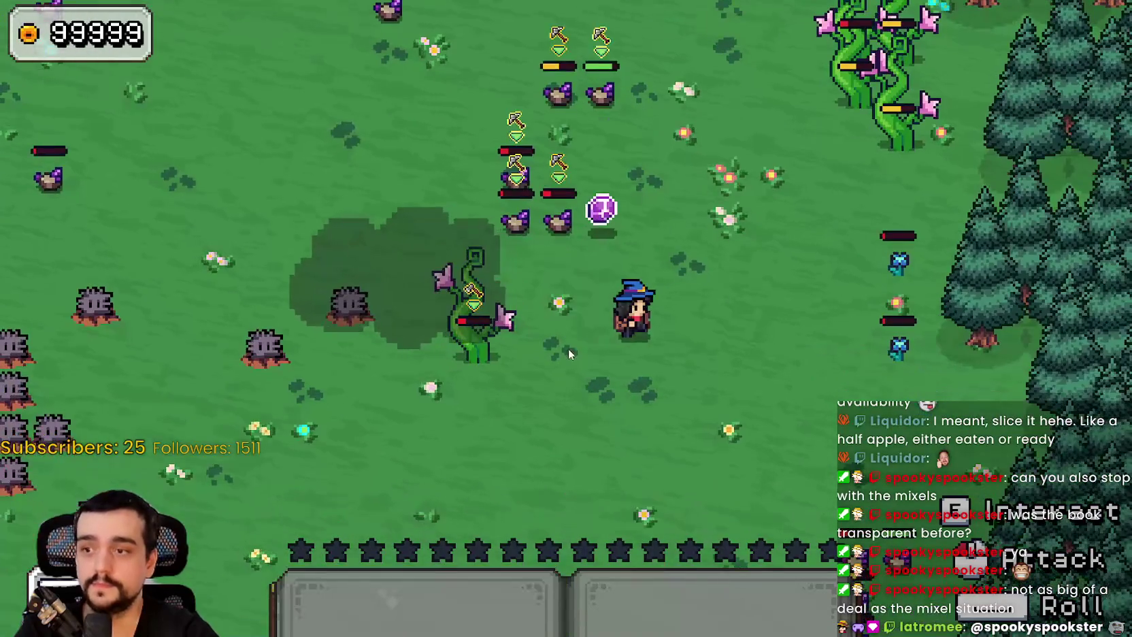
key(w)
key(a)
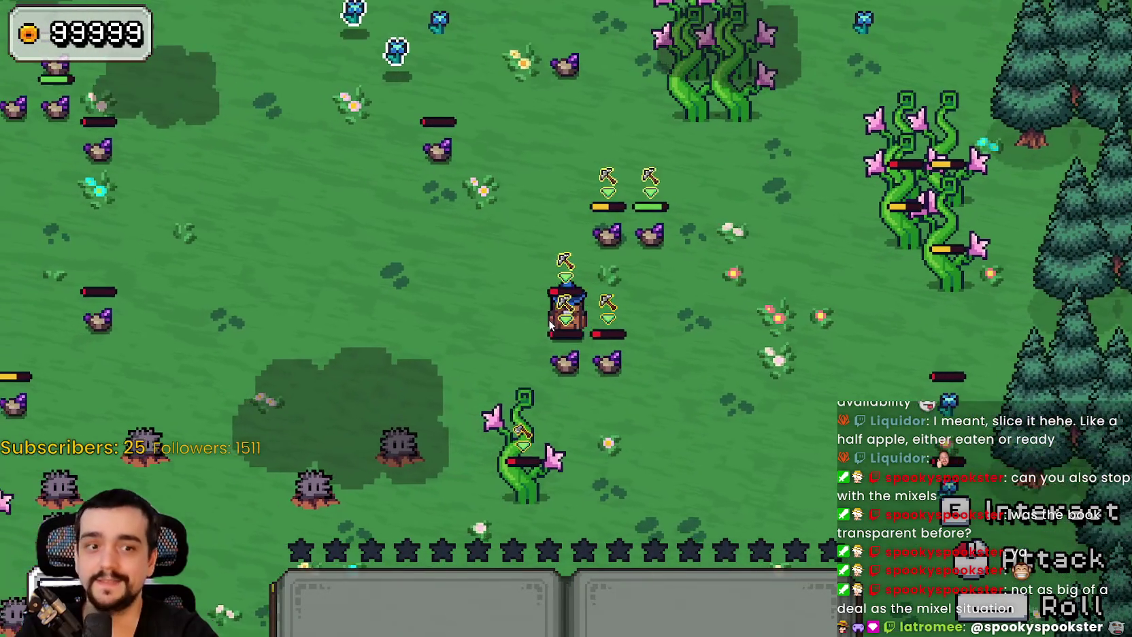
key(w)
key(a)
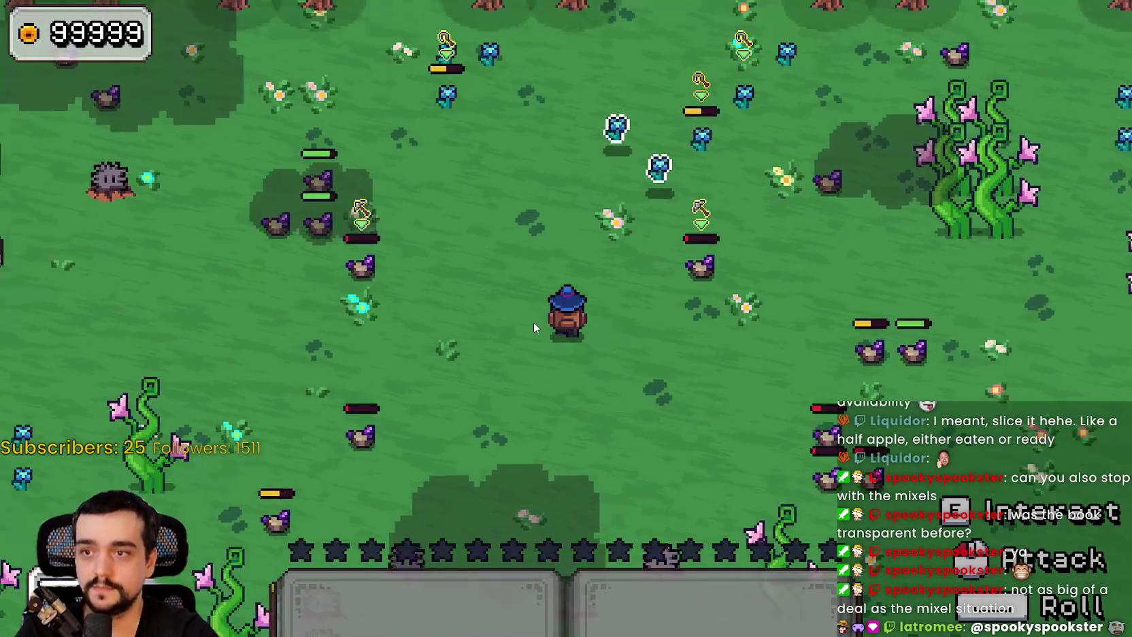
key(w)
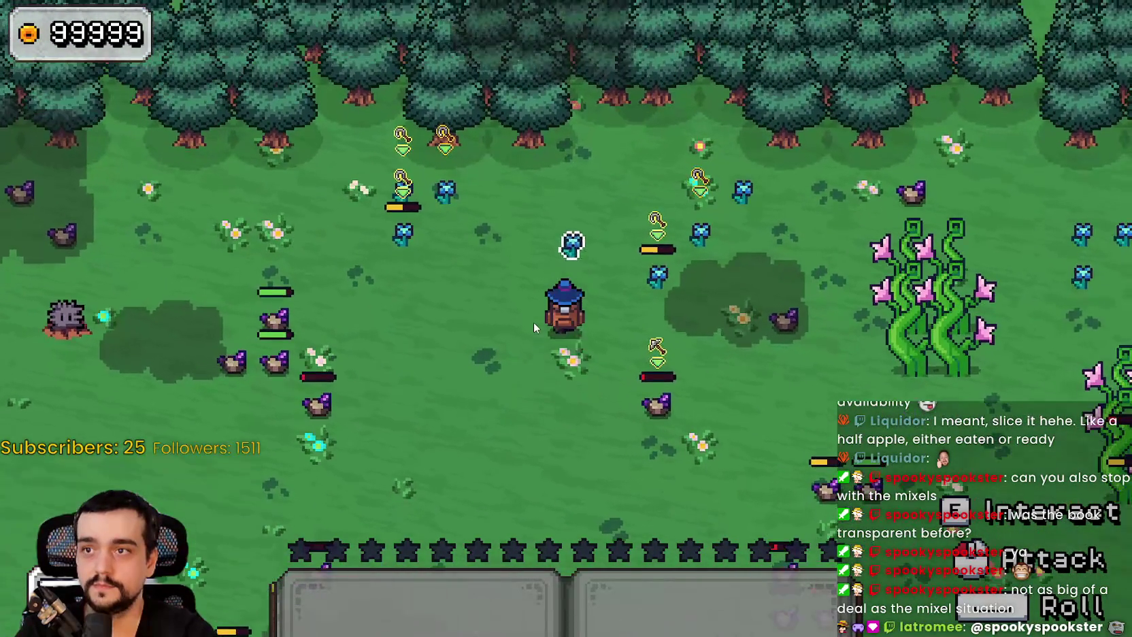
key(s)
key(a)
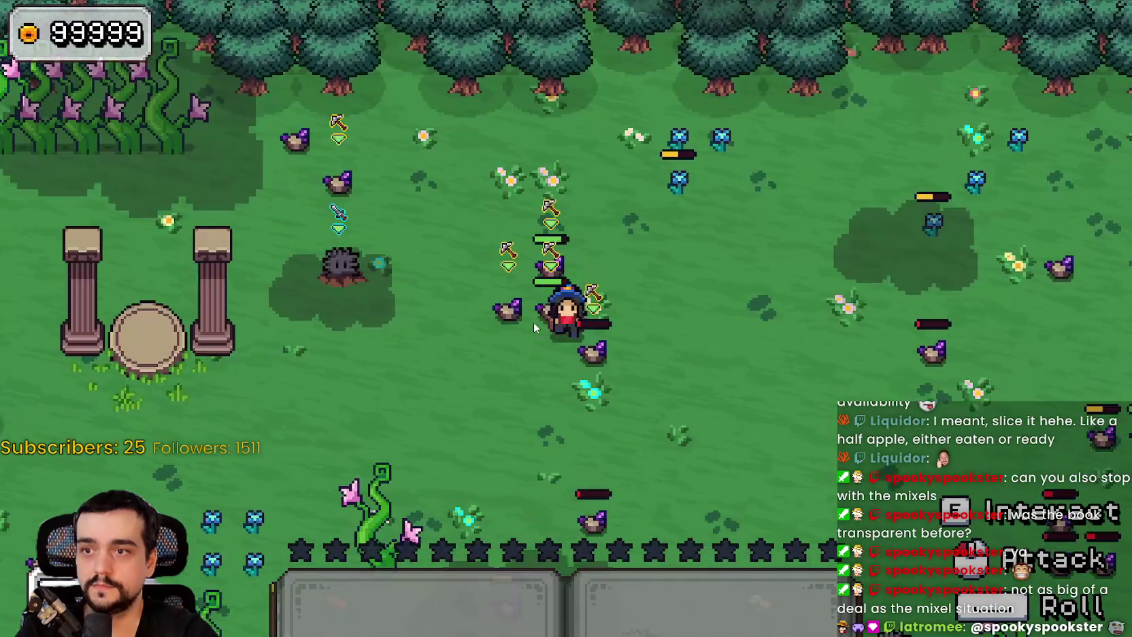
key(d)
key(s)
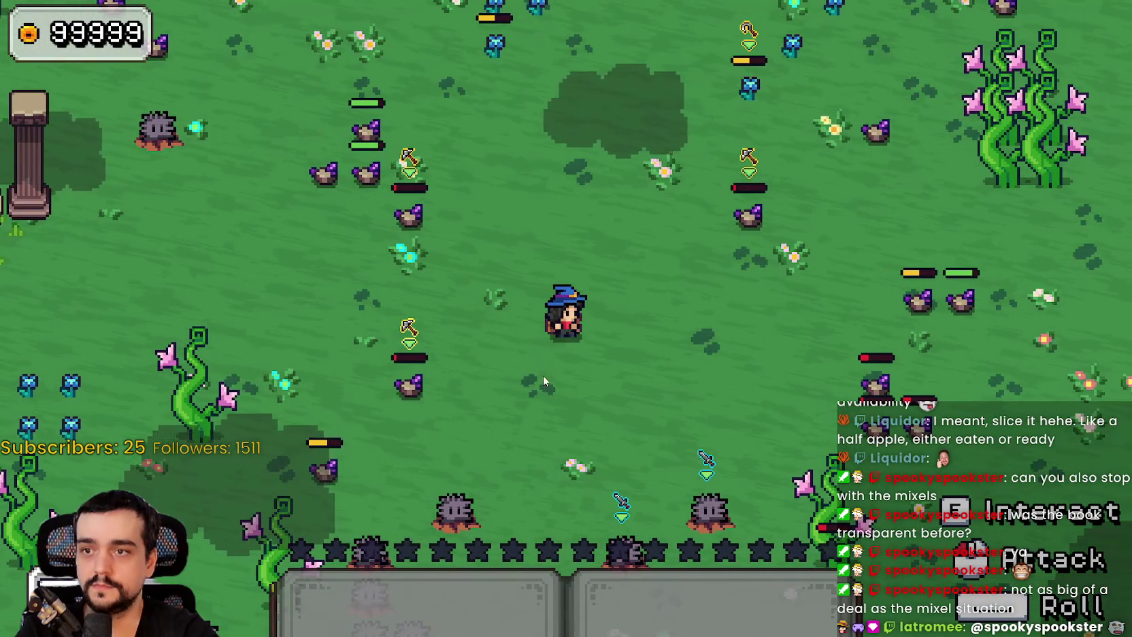
key(d)
key(w)
key(a)
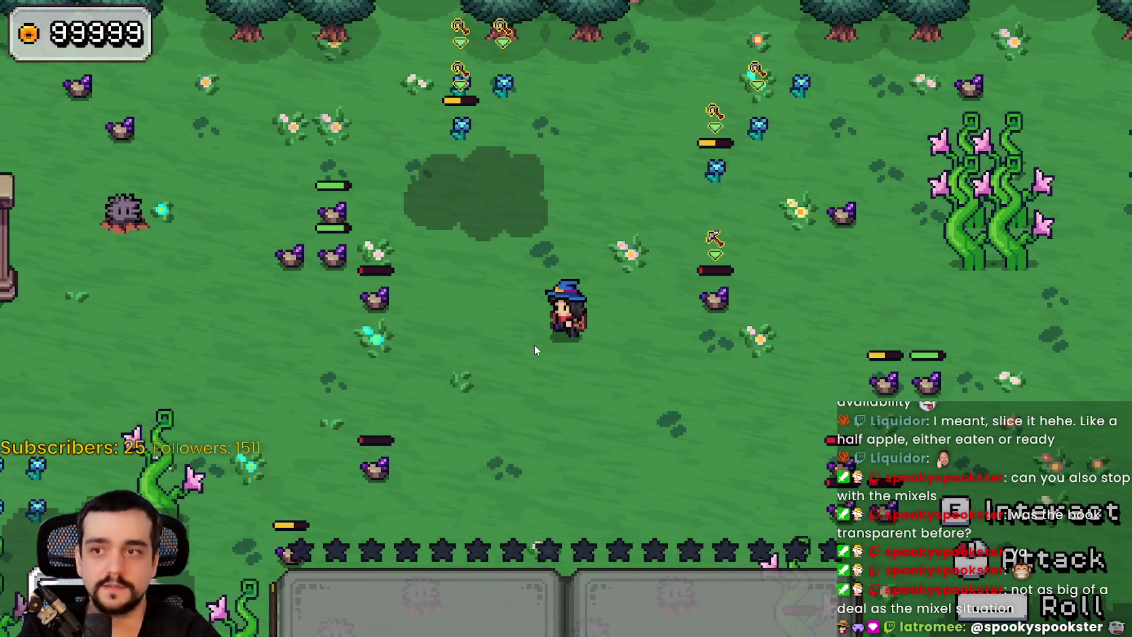
key(s)
key(a)
key(s)
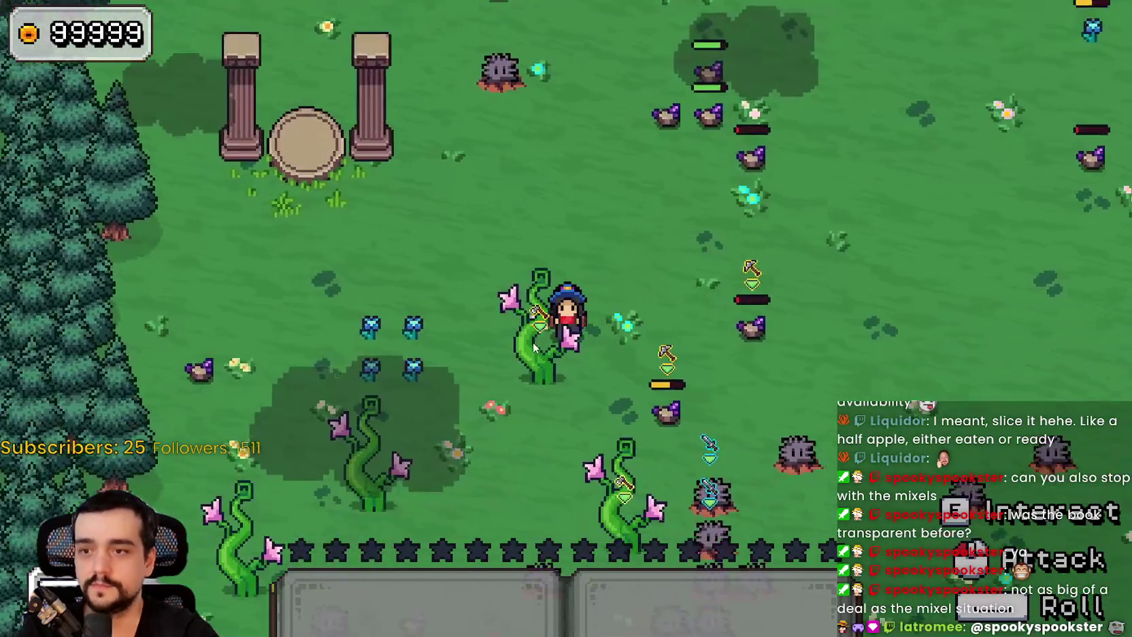
key(s)
key(d)
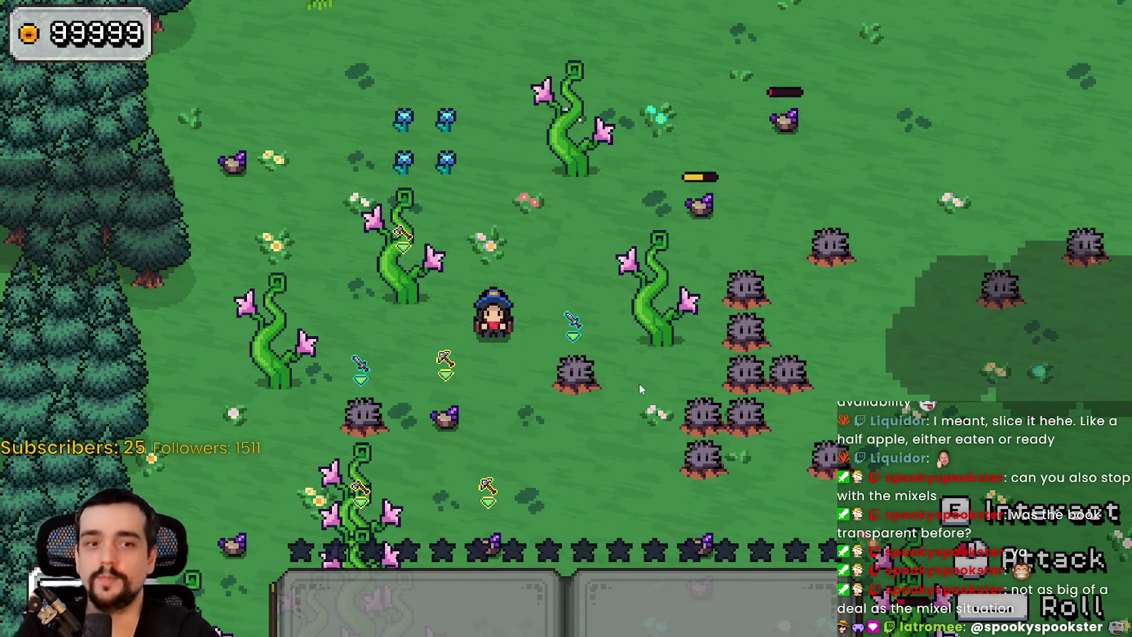
Swing at nearby enemies and move the mage in small loops around the field
key(w)
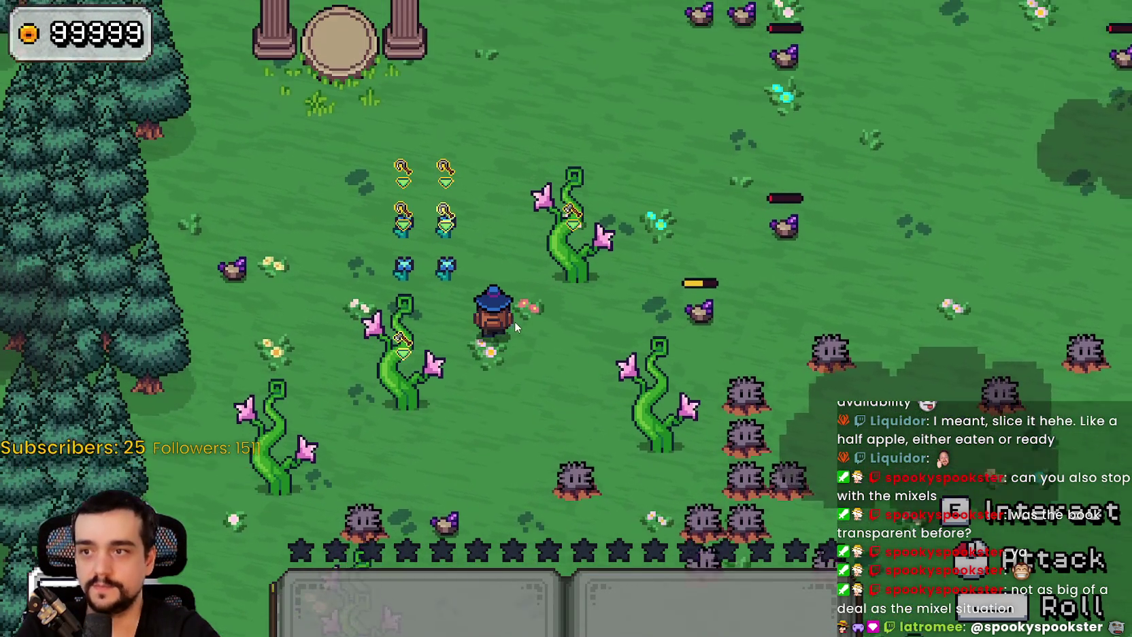
key(d)
key(d)
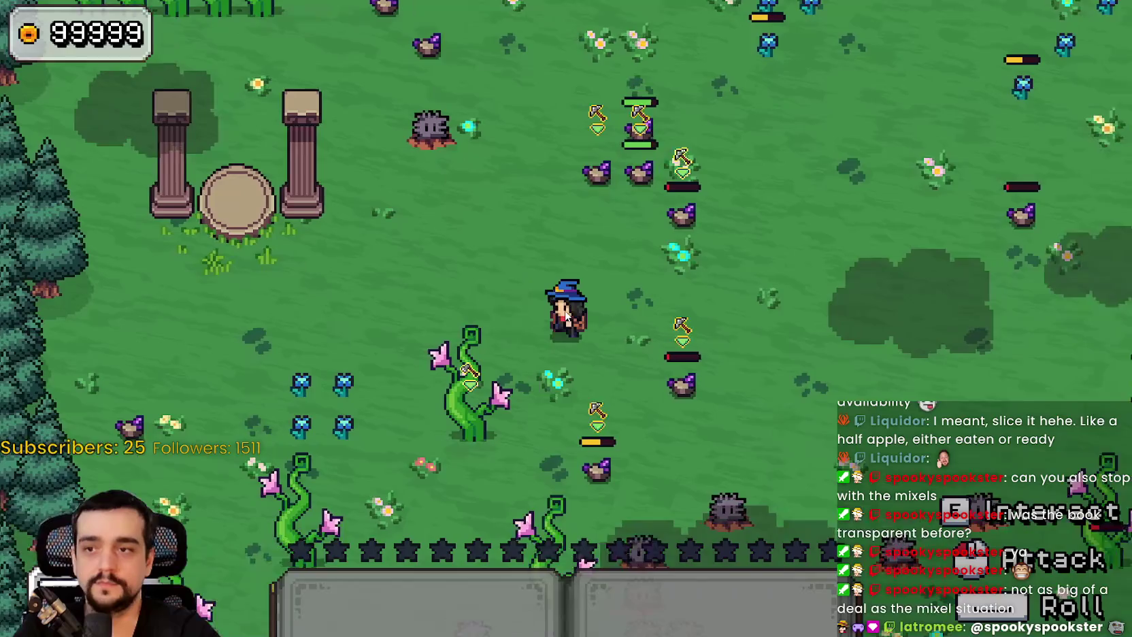
key(a)
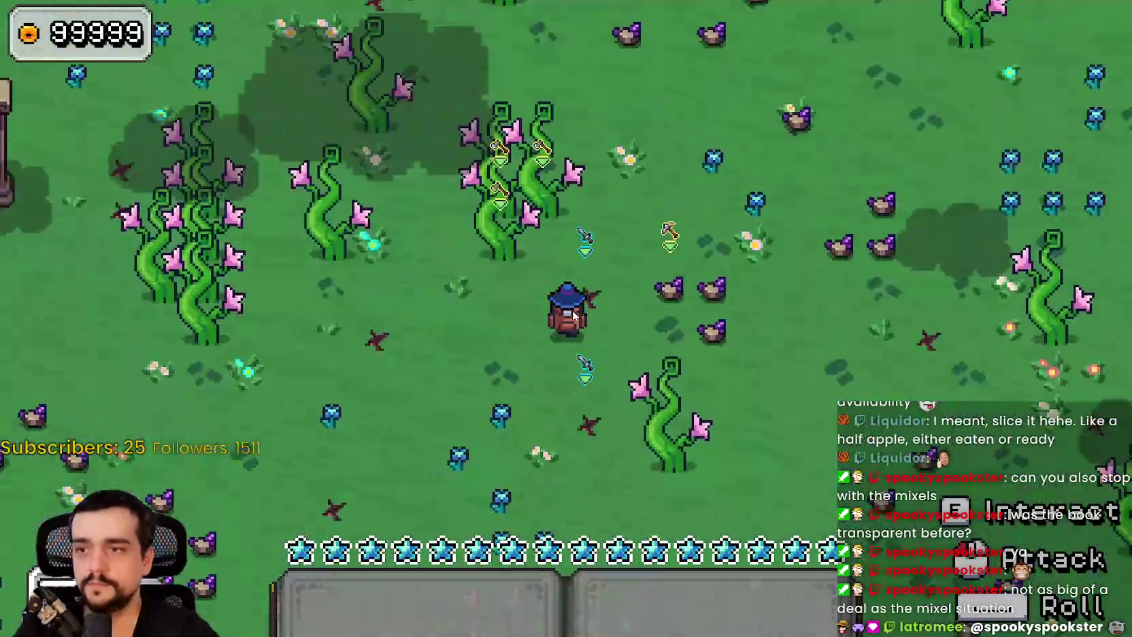
click(599, 310)
key(d)
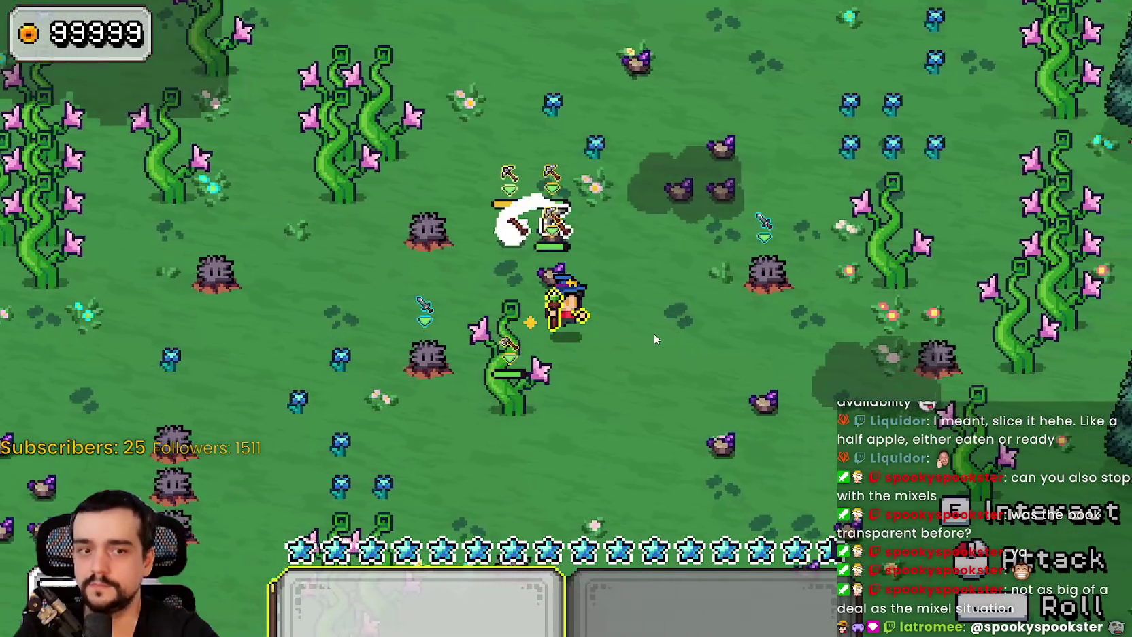
key(s)
key(a)
key(s)
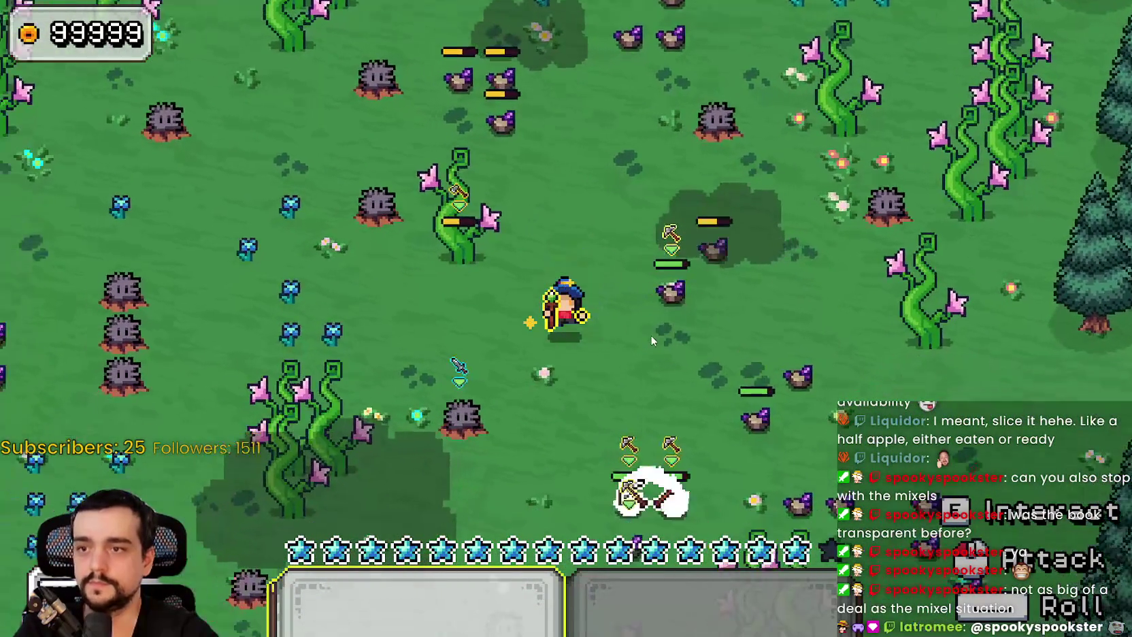
key(d)
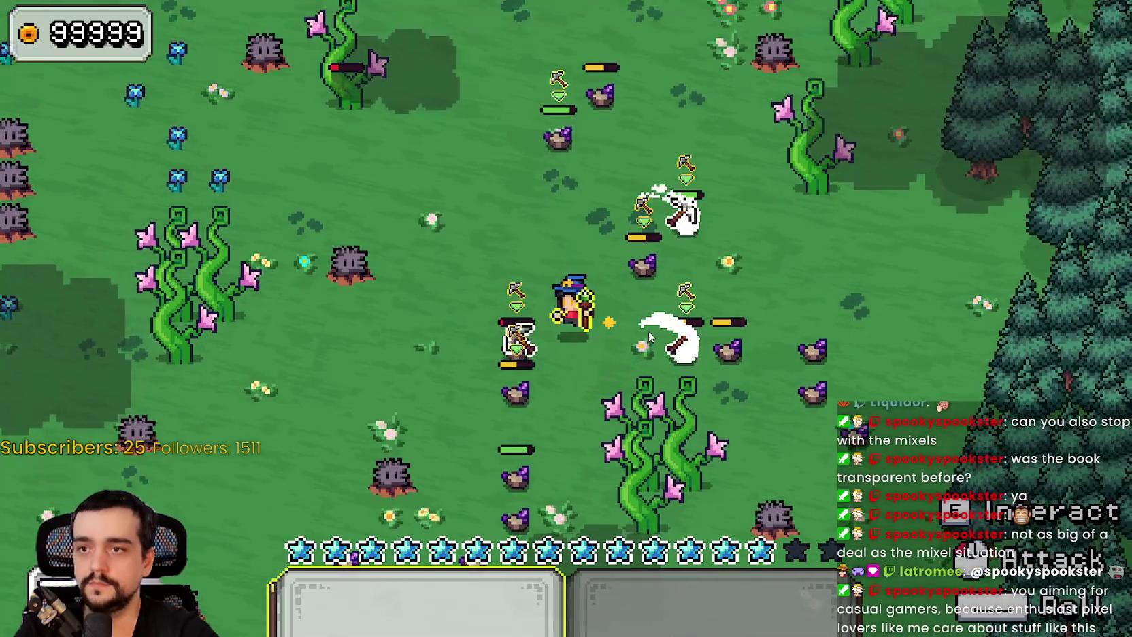
key(a)
key(s)
key(a)
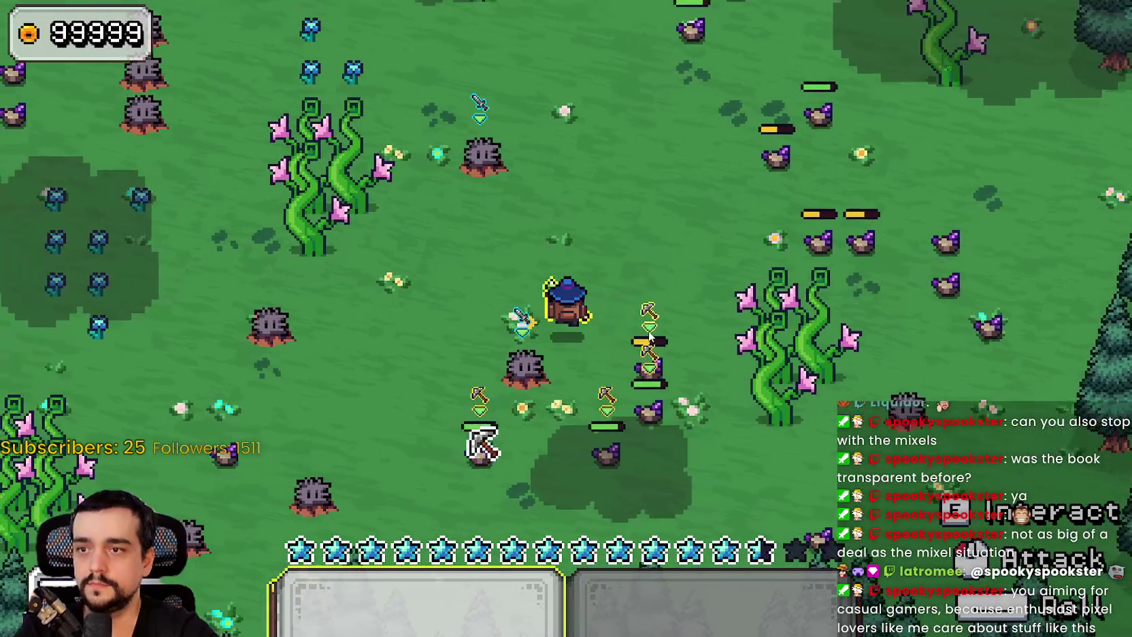
key(w)
key(d)
key(s)
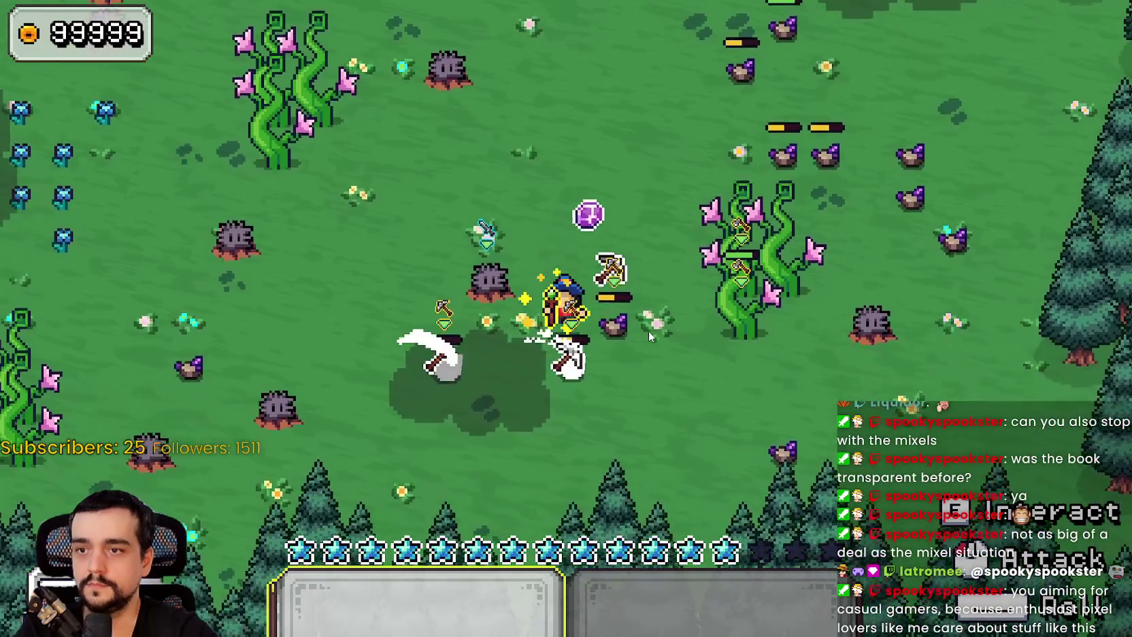
key(a)
key(w)
key(a)
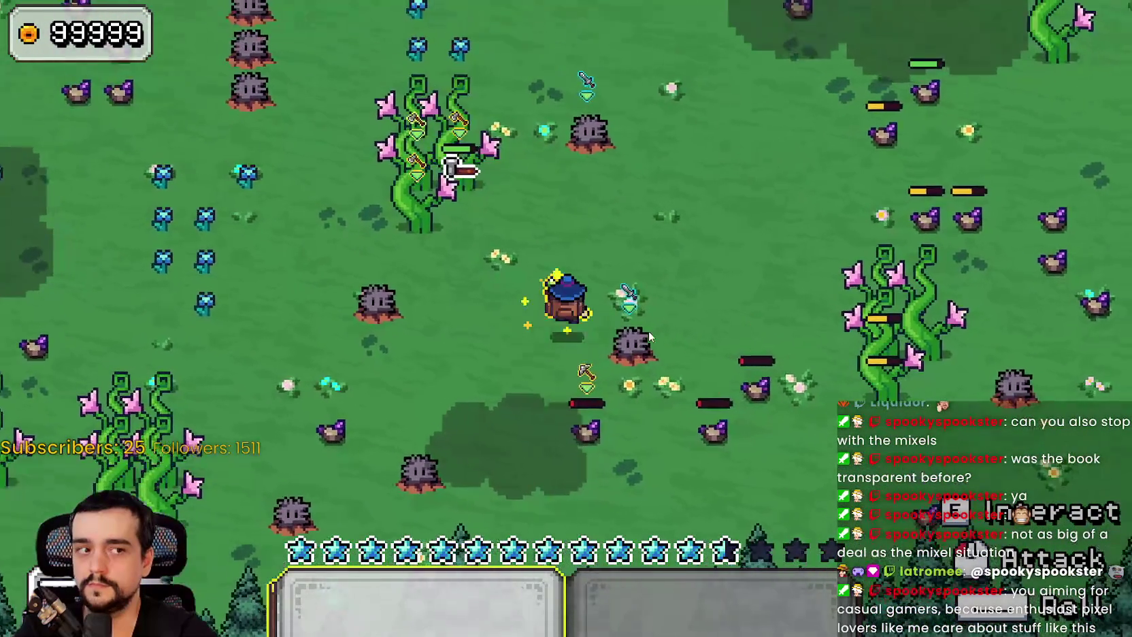
key(d)
key(d)
key(s)
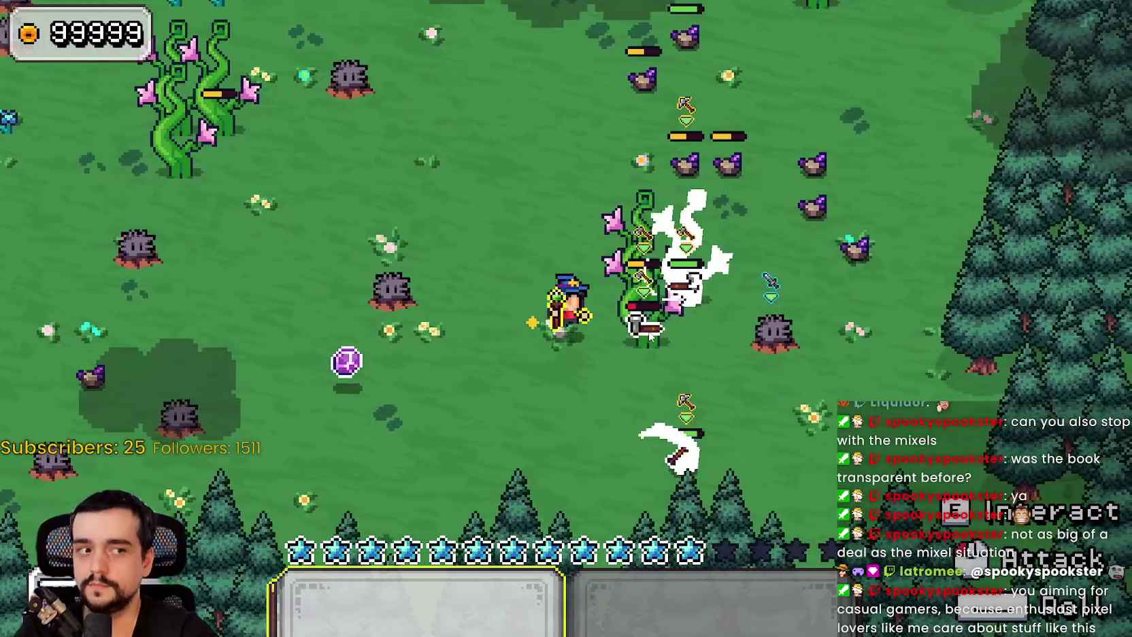
Walk the mage up through the field toward the pine forest and enemies
key(w)
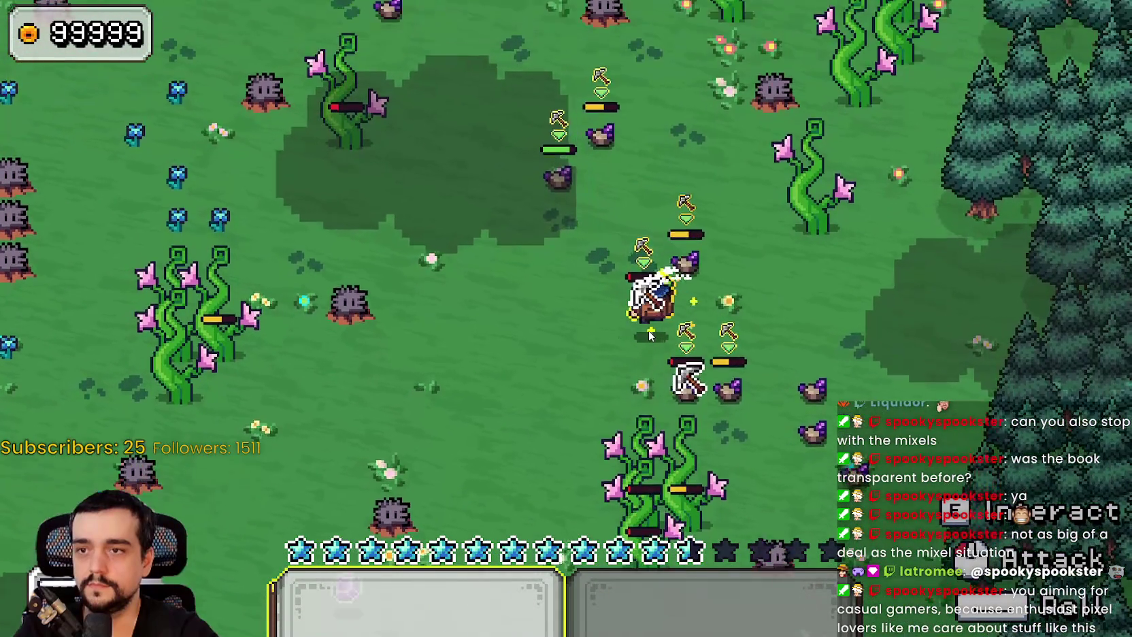
key(d)
key(w)
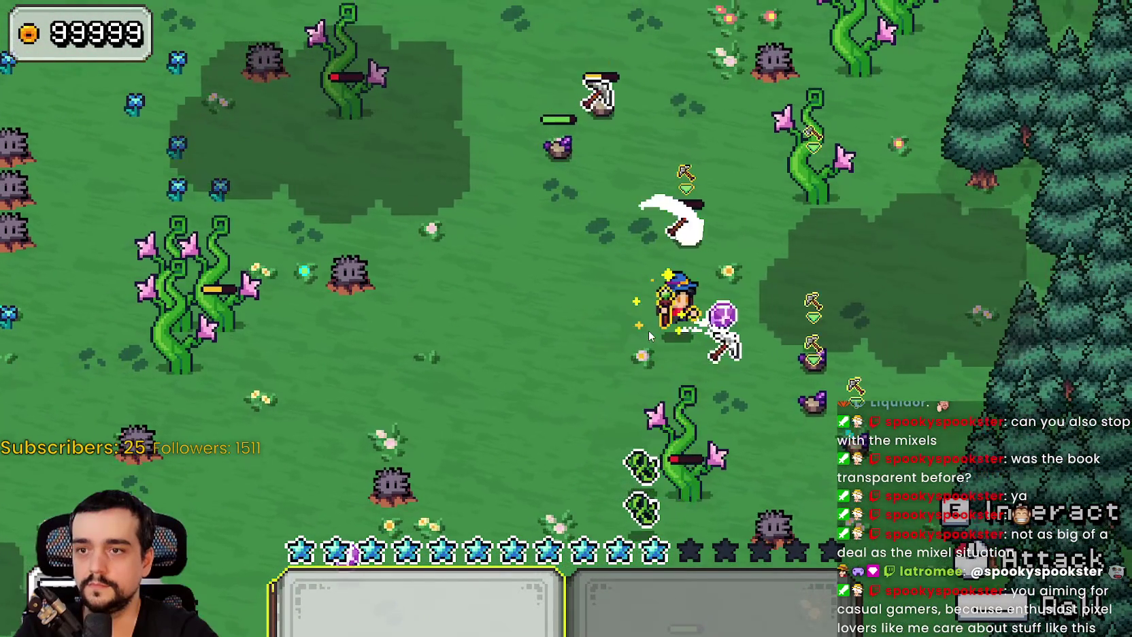
key(s)
key(a)
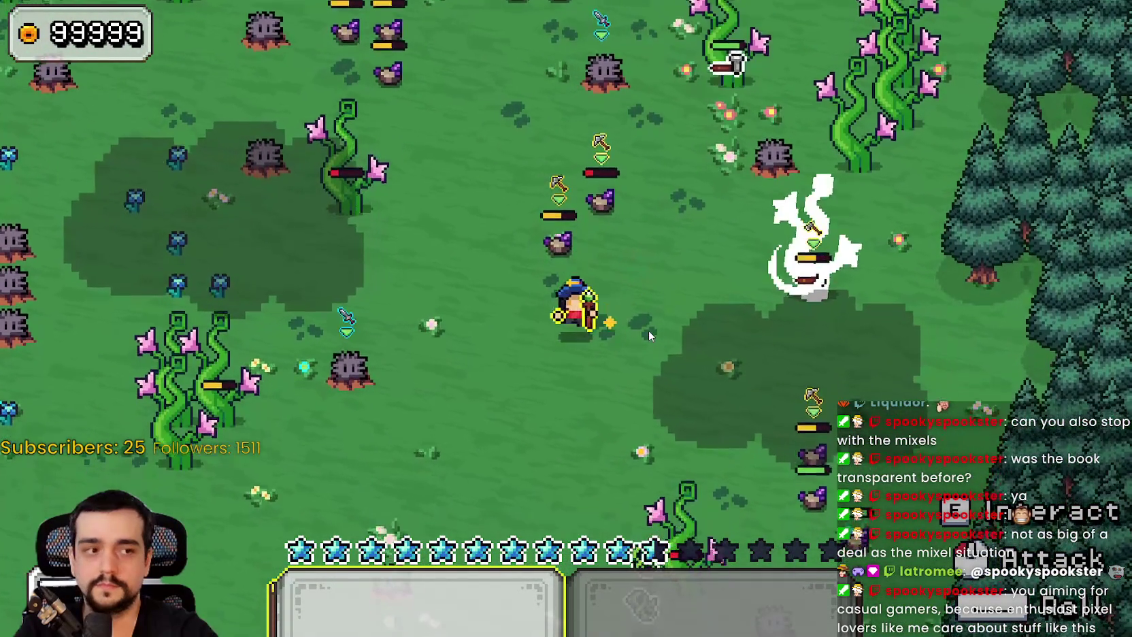
key(a)
key(s)
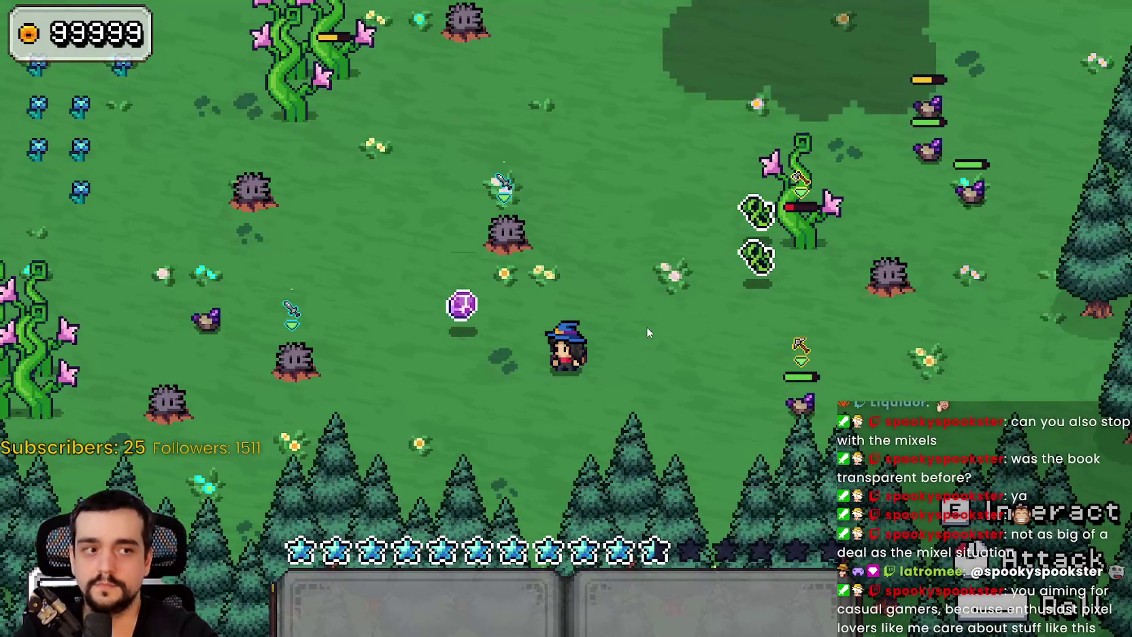
key(w)
key(d)
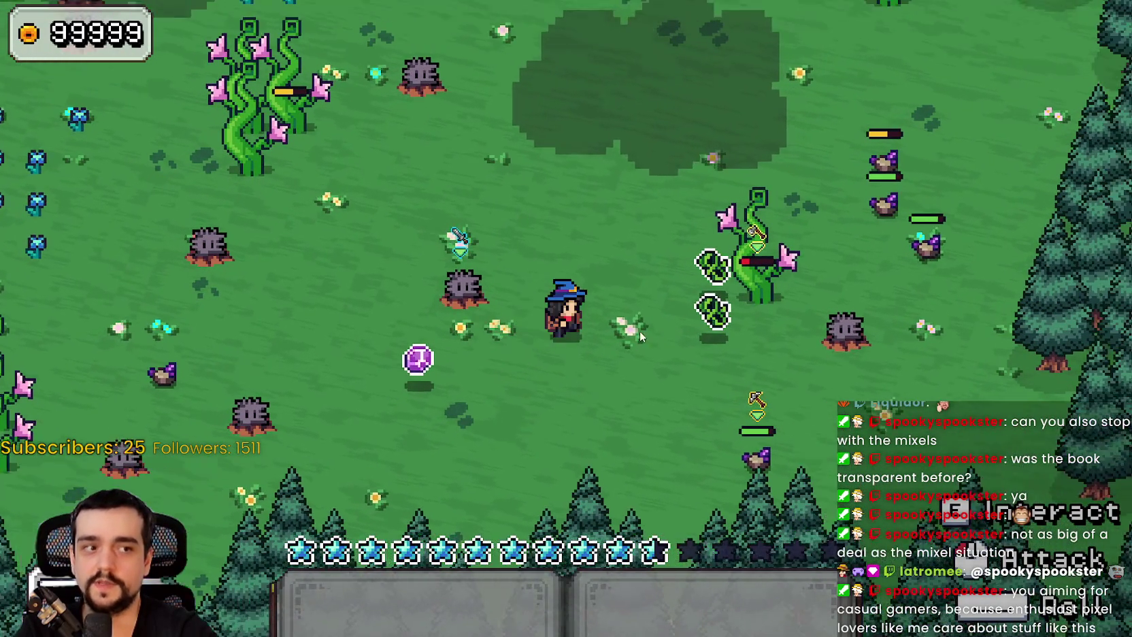
key(w)
key(d)
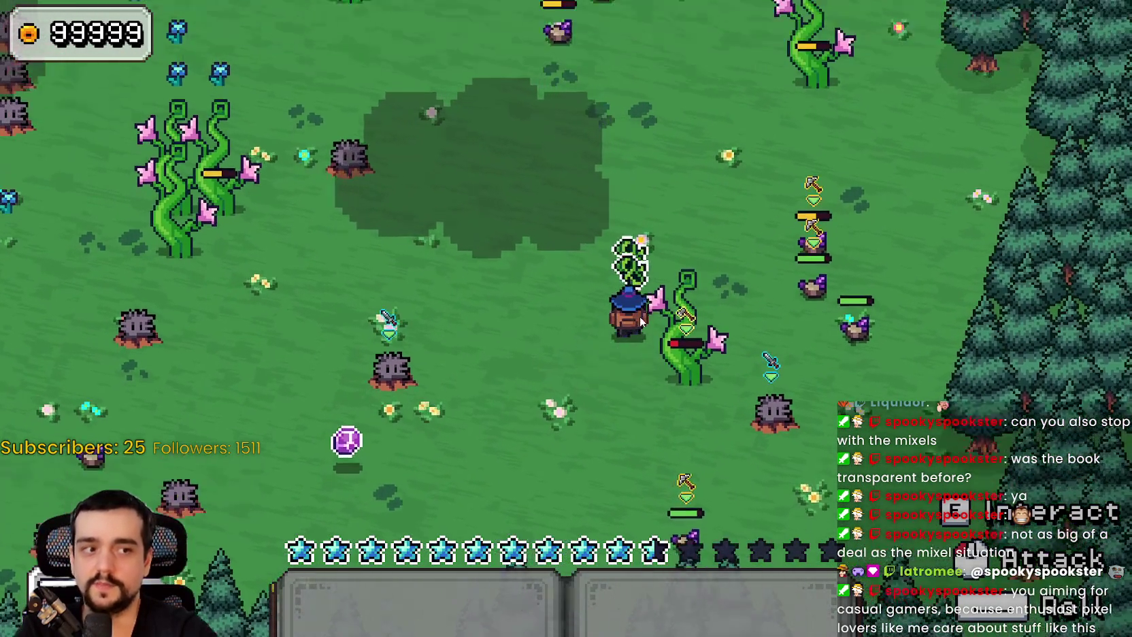
key(s)
key(a)
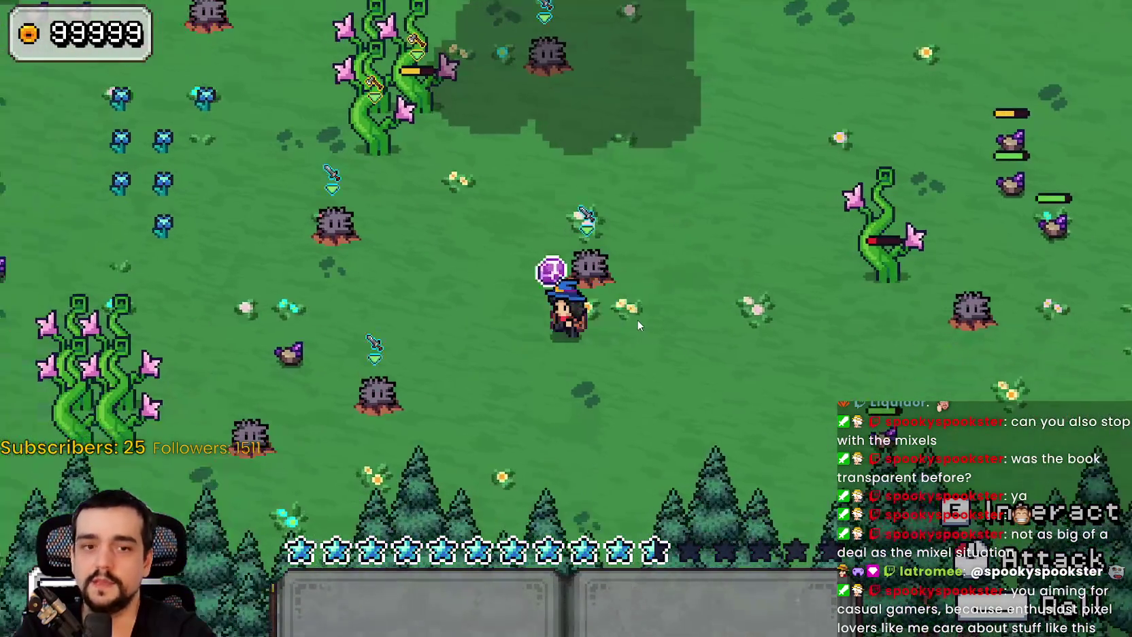
key(d)
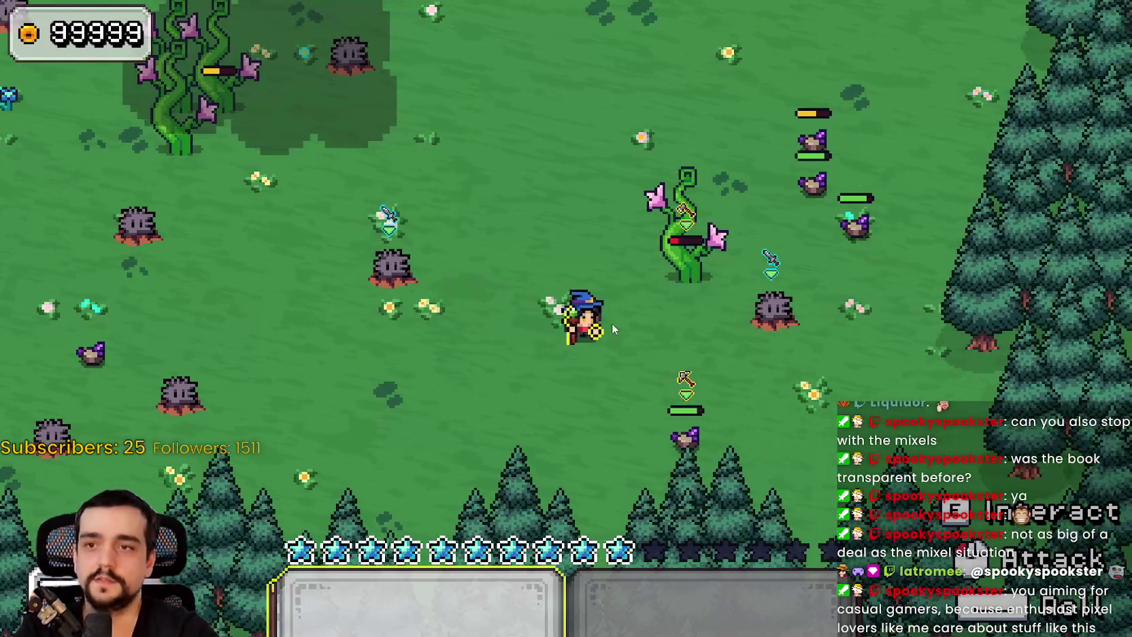
key(w)
key(d)
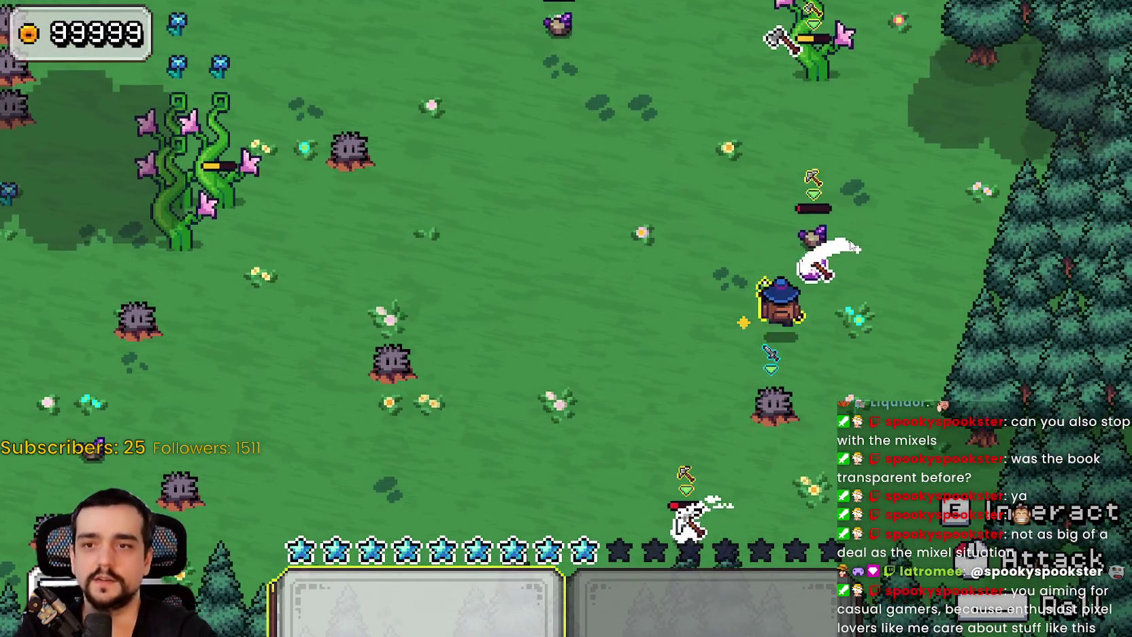
key(w)
key(w)
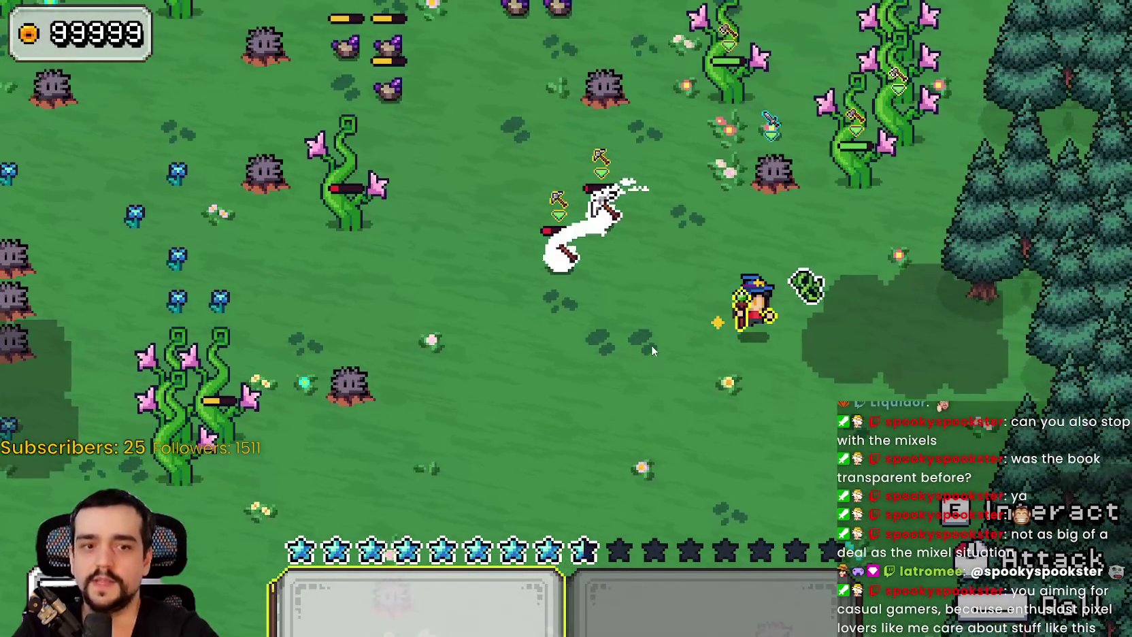
key(a)
key(w)
key(a)
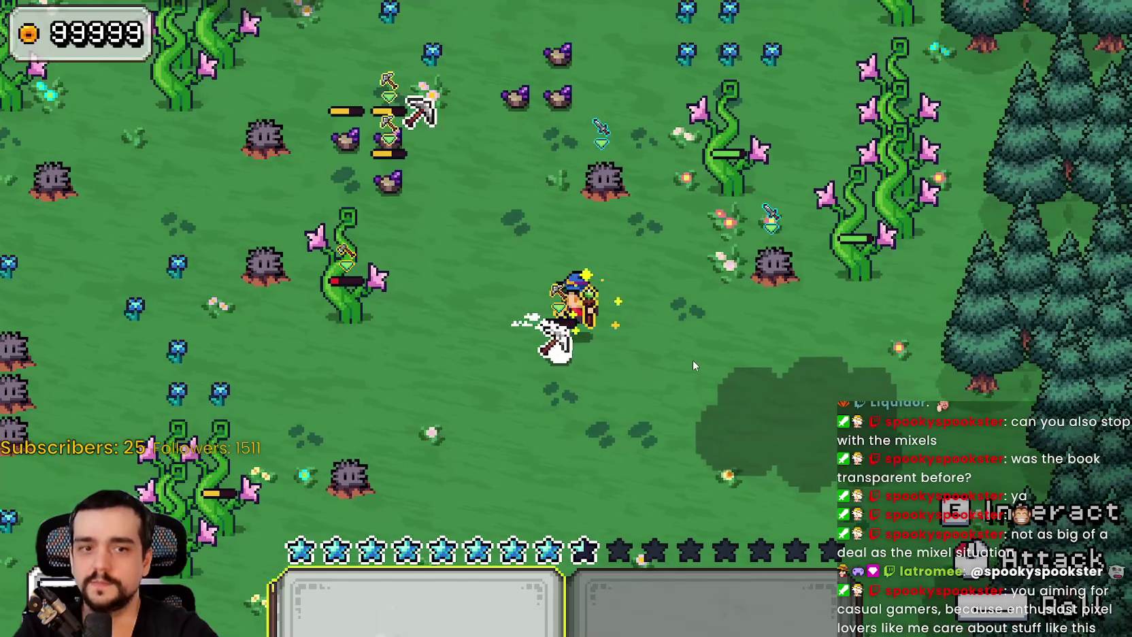
key(w)
key(a)
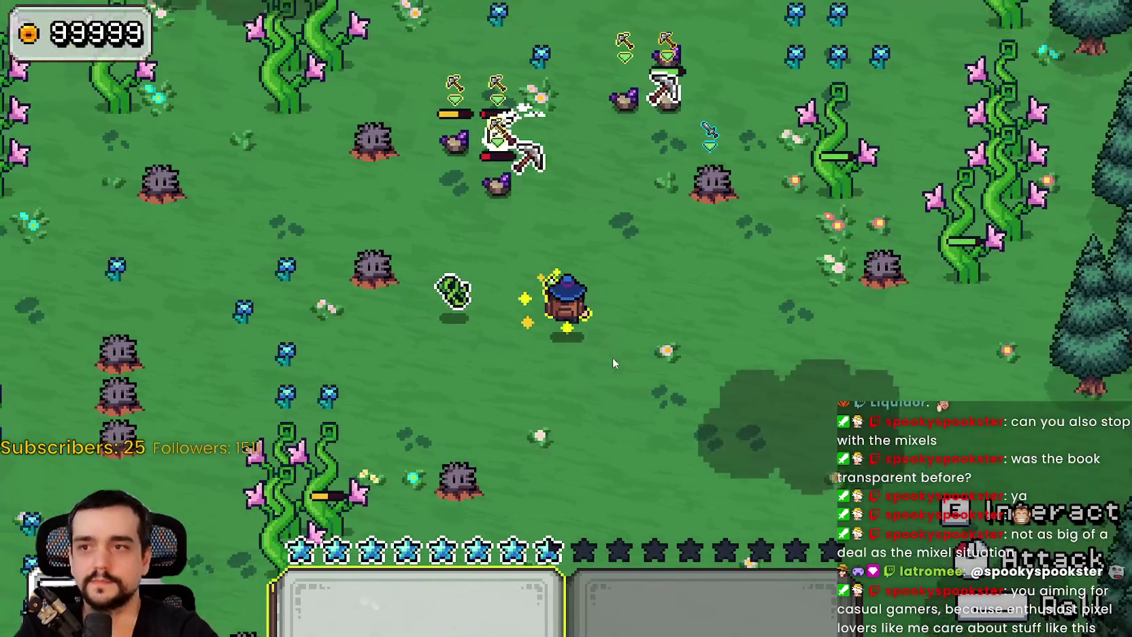
key(w)
key(d)
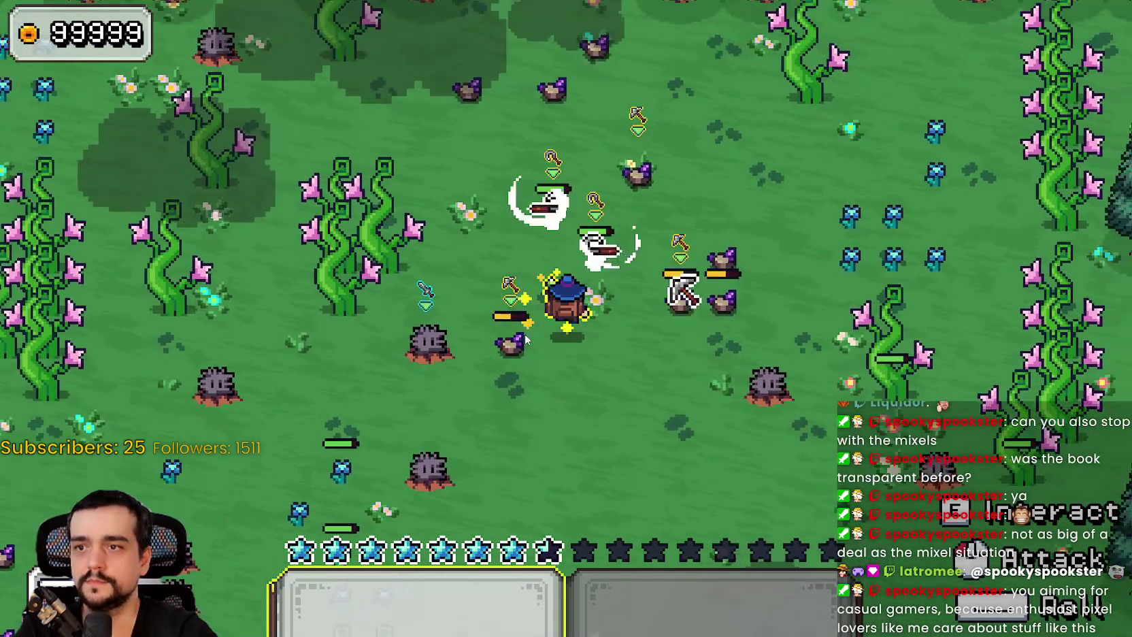
key(w)
key(a)
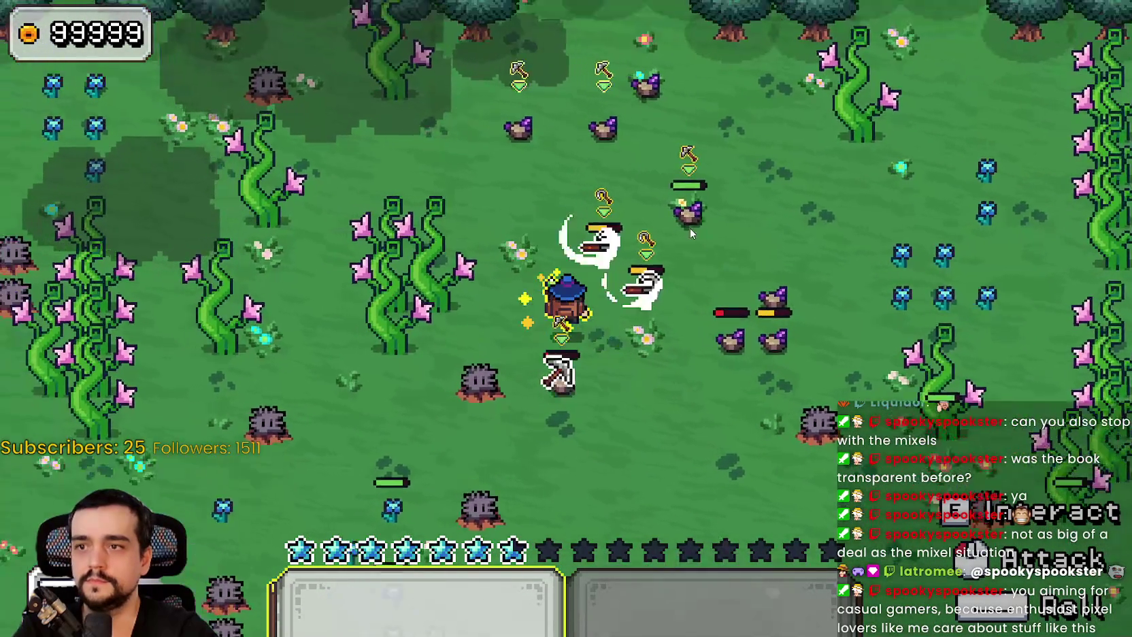
key(d)
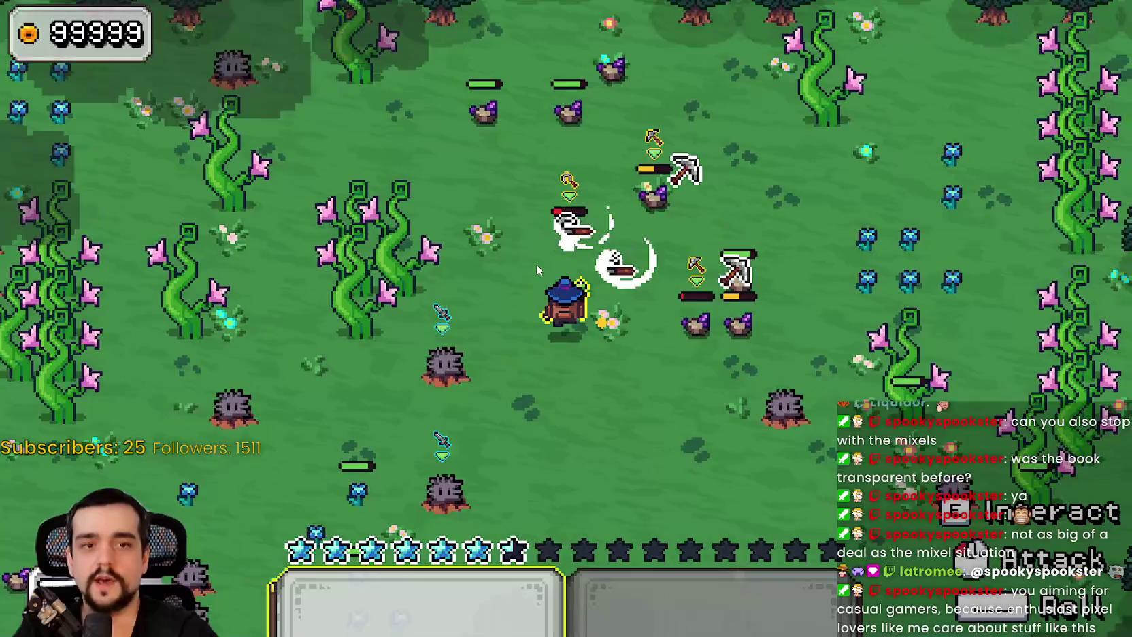
key(d)
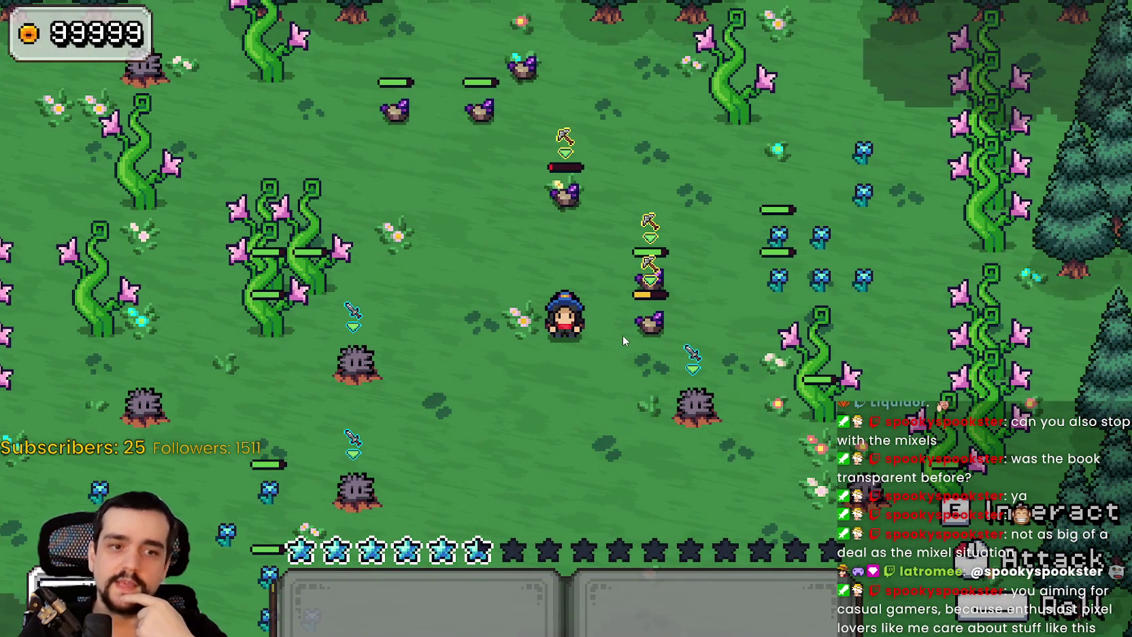
Walk down-left attacking enemies, then switch from the game to the Steam client
key(s)
key(a)
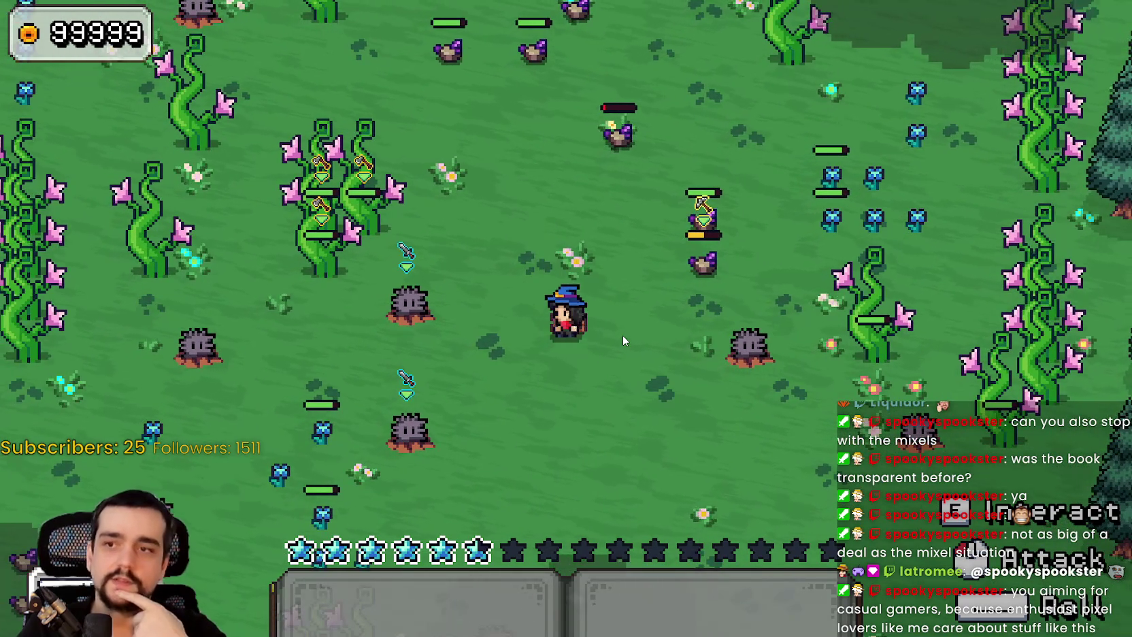
key(s)
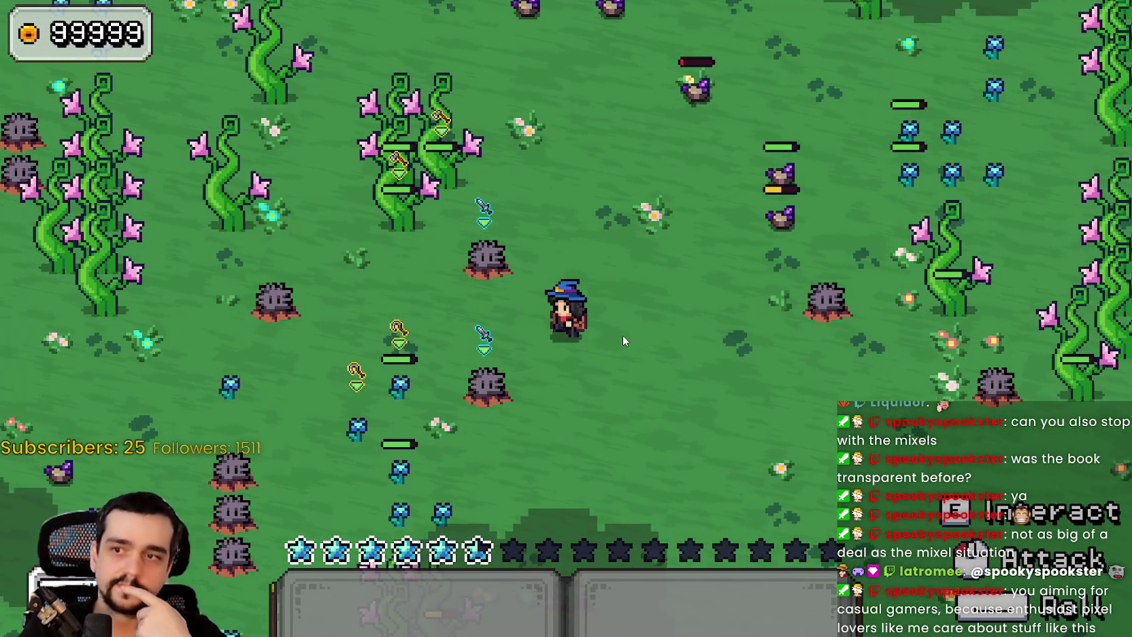
key(a)
key(s)
key(s)
key(a)
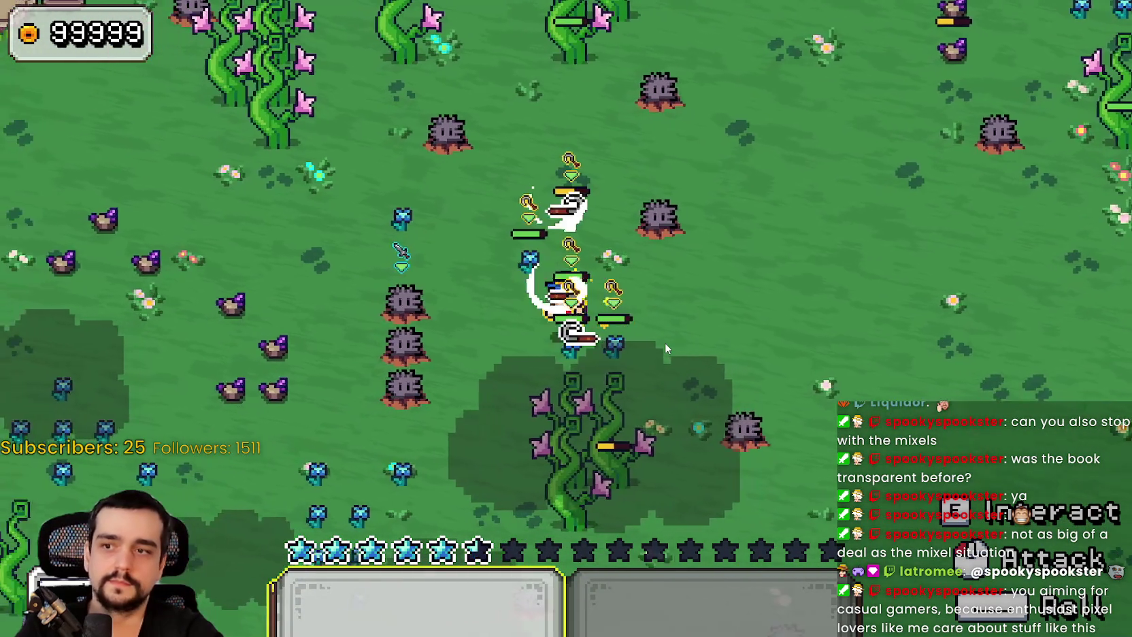
key(a)
key(w)
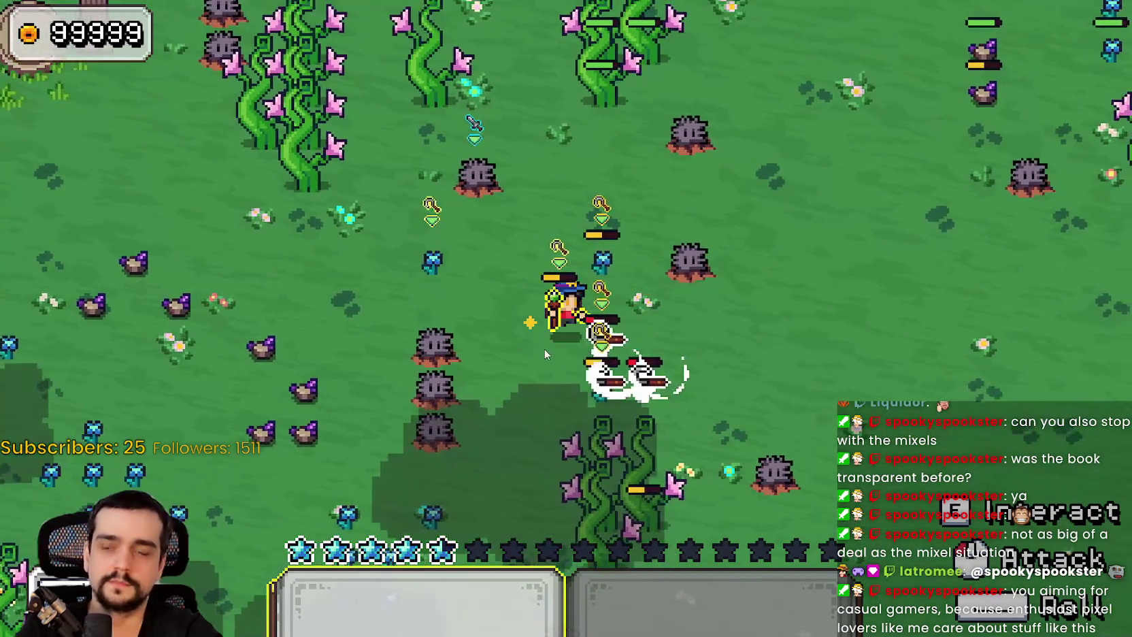
key(w)
key(d)
key(s)
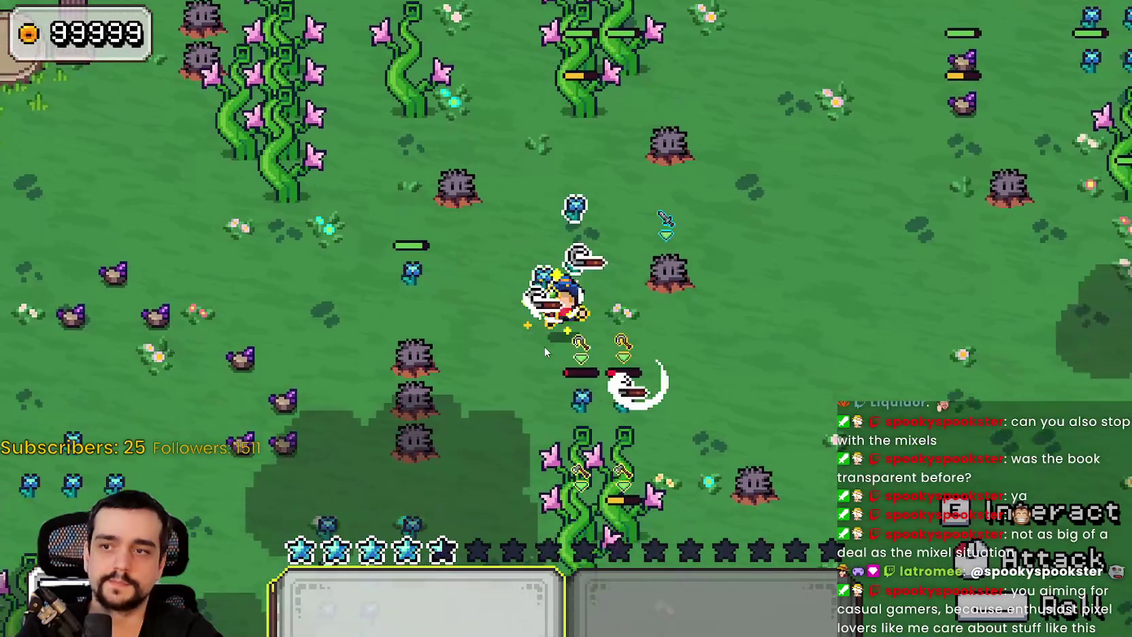
key(alt+Tab)
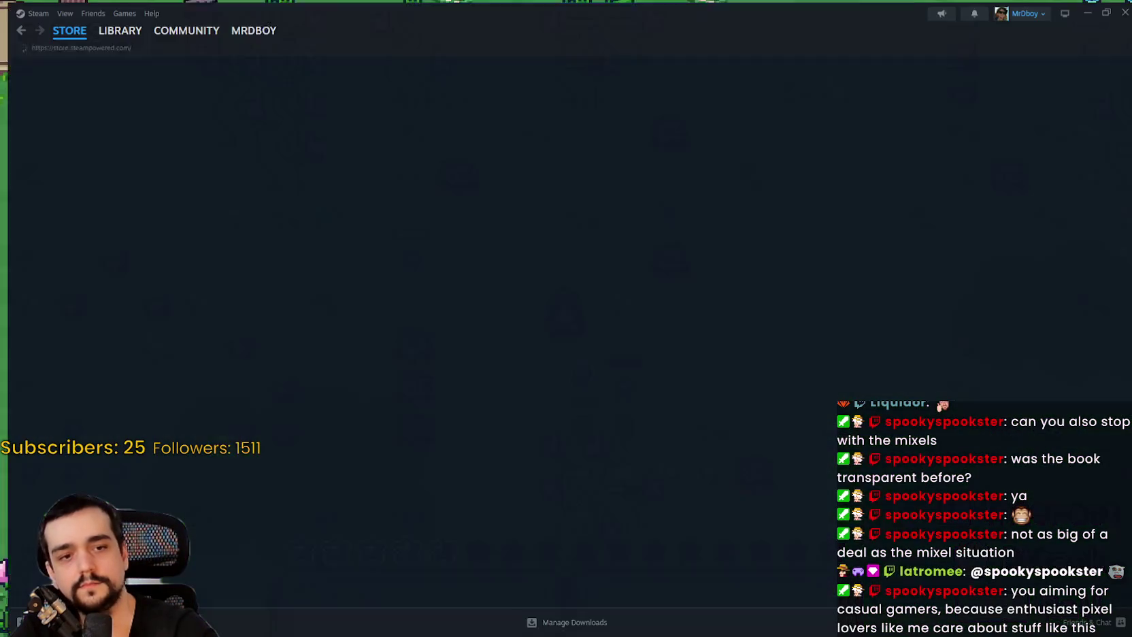
Restore the Steam window from full screen and drag it off the game
click(1101, 10)
drag(698, 32, 1131, 61)
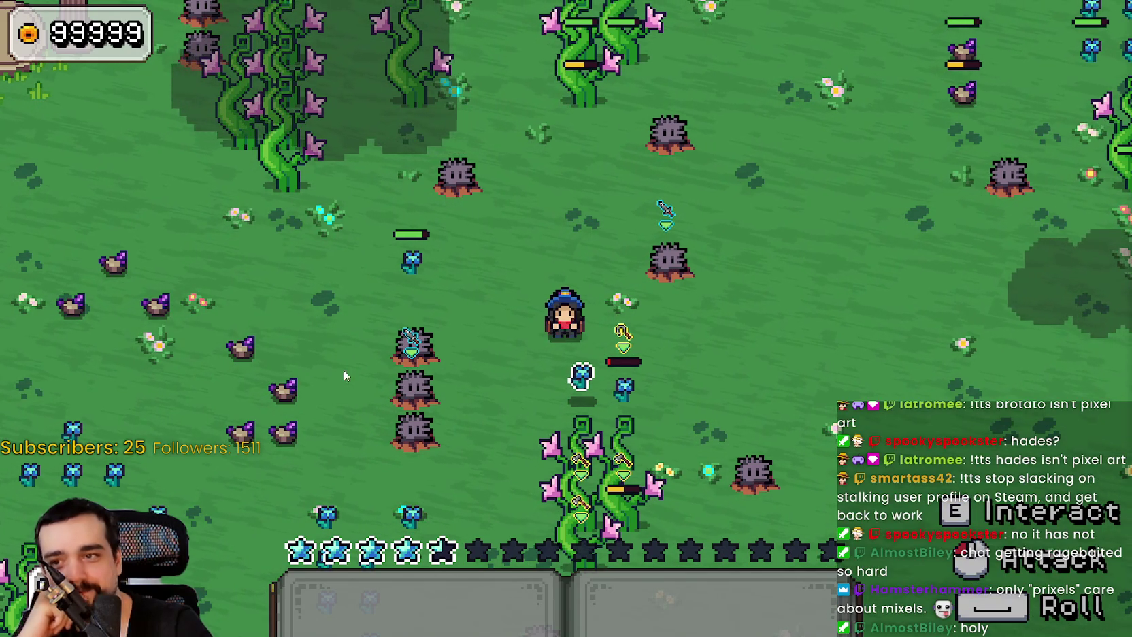
Cast two hotbar spells to spend mana, then walk the mage through the village toward the rocks
click(456, 371)
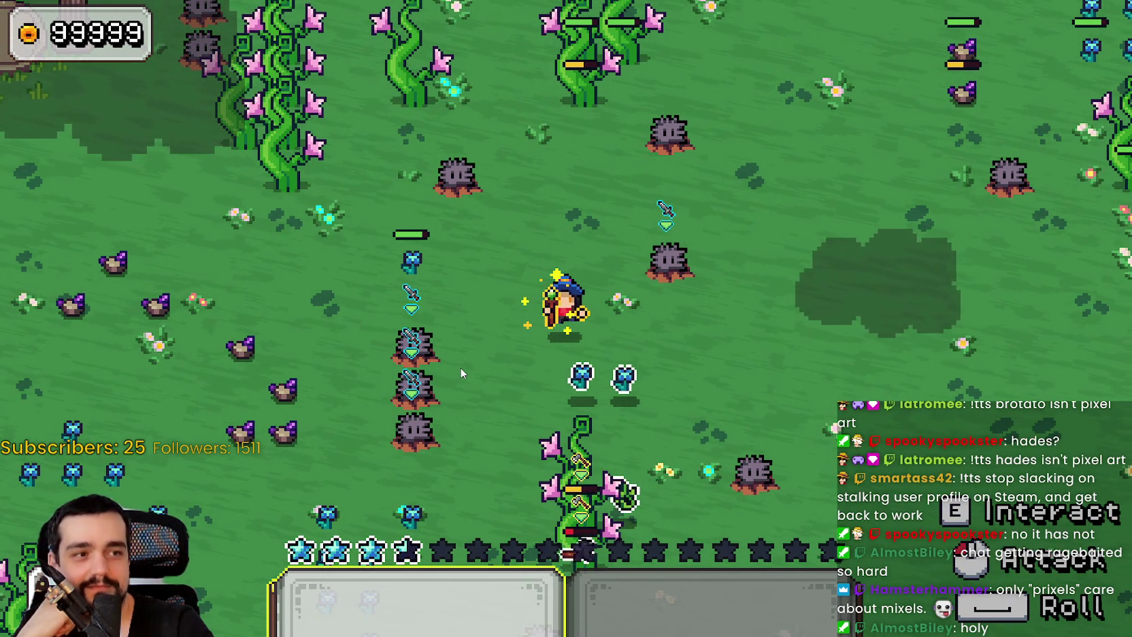
click(462, 369)
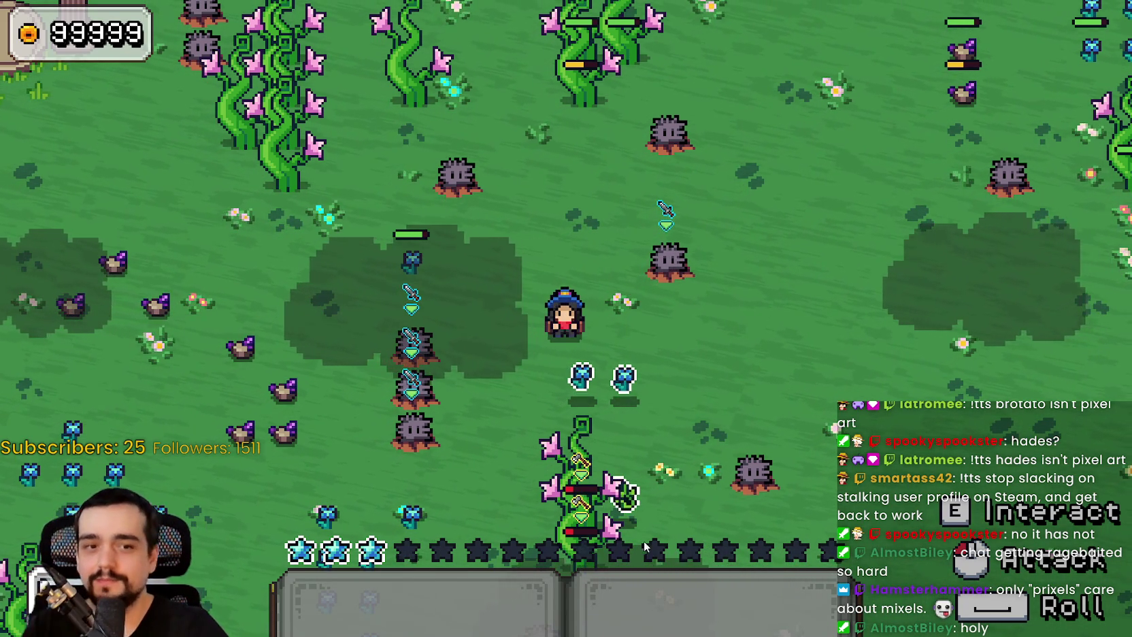
key(d)
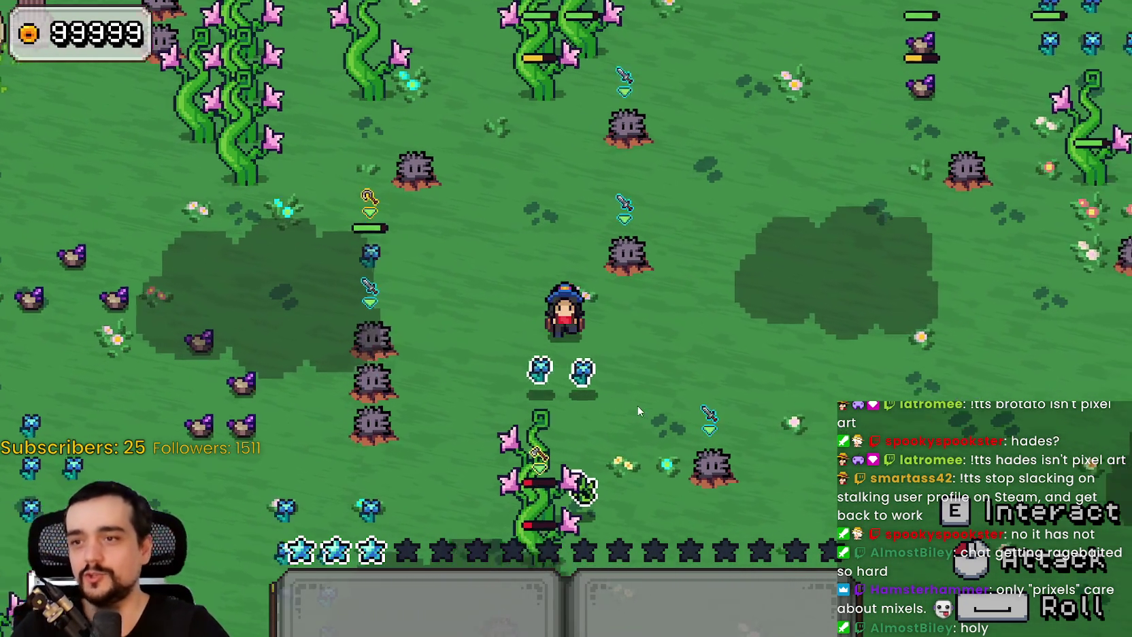
key(w)
key(a)
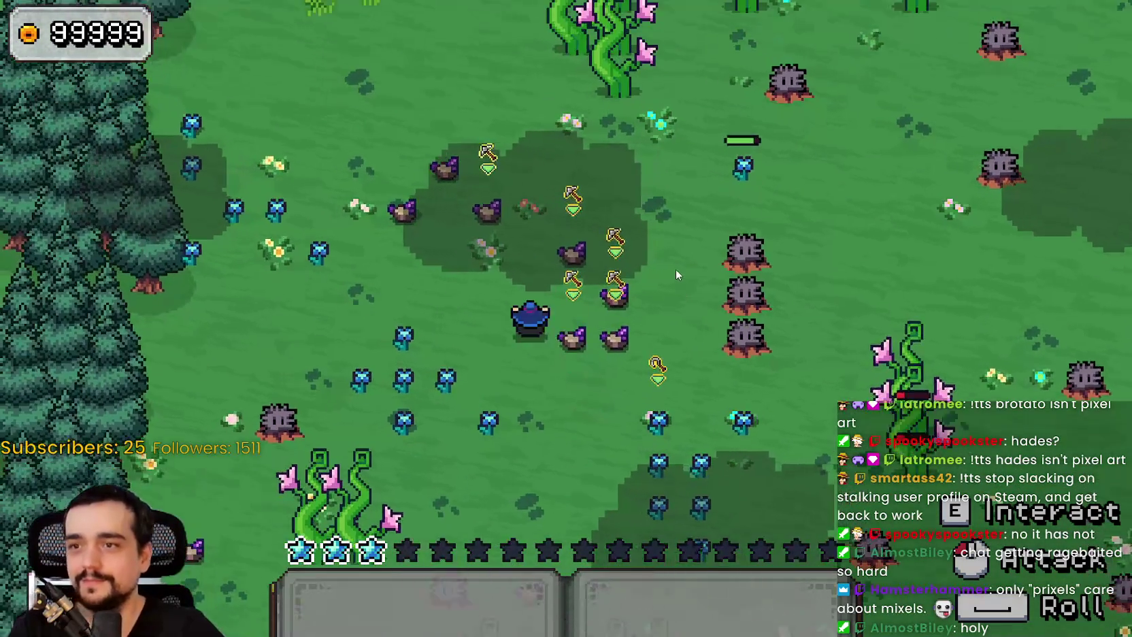
key(w)
key(s)
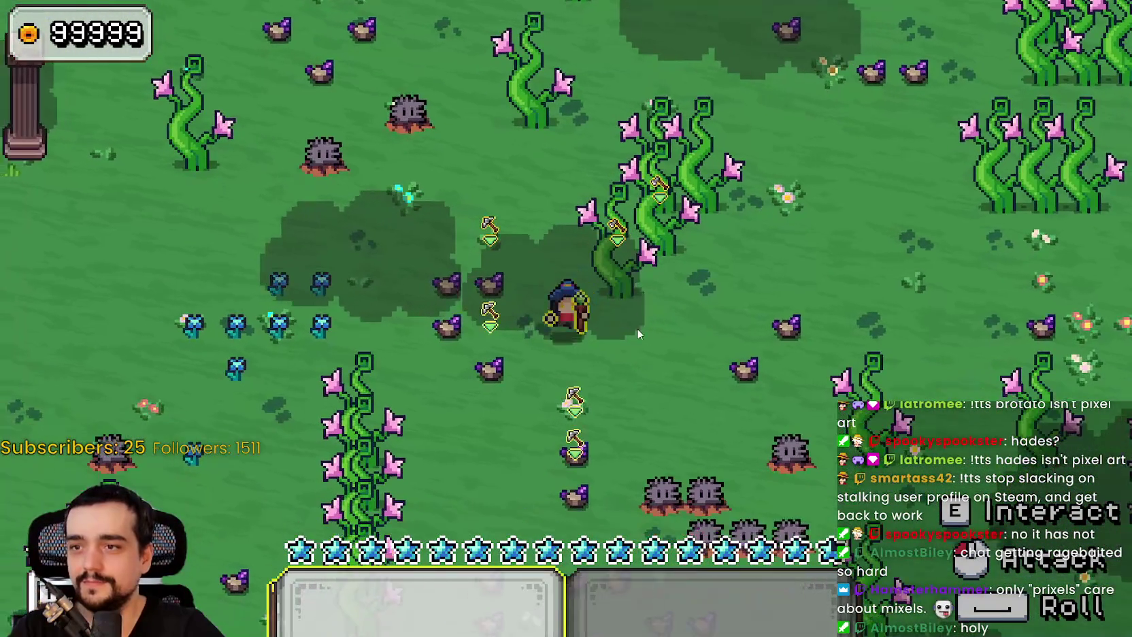
key(s)
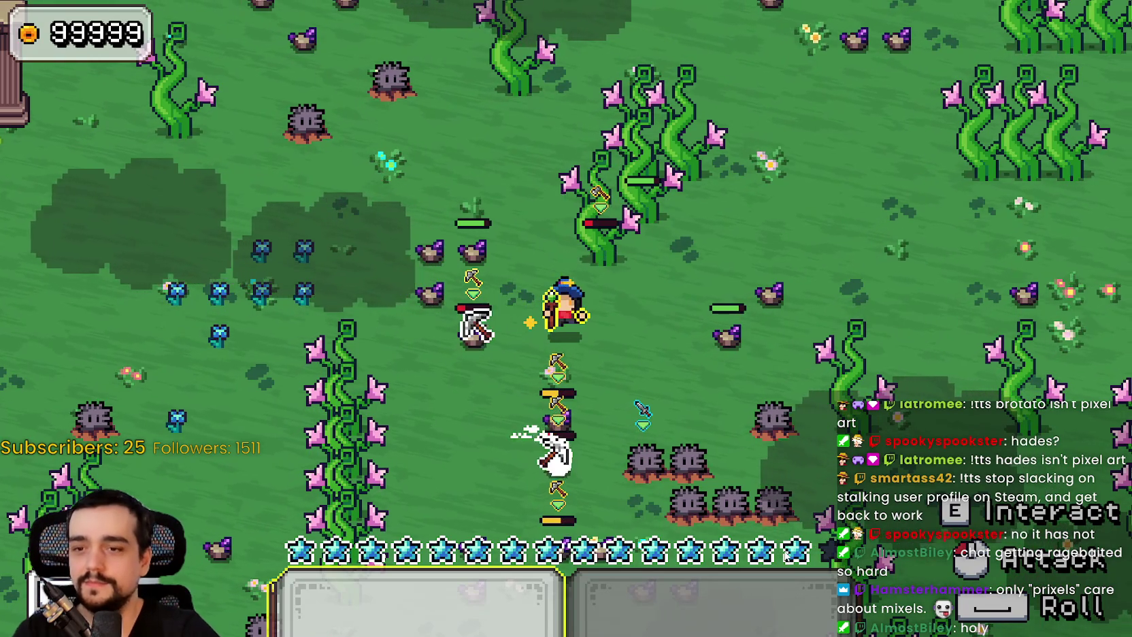
key(s)
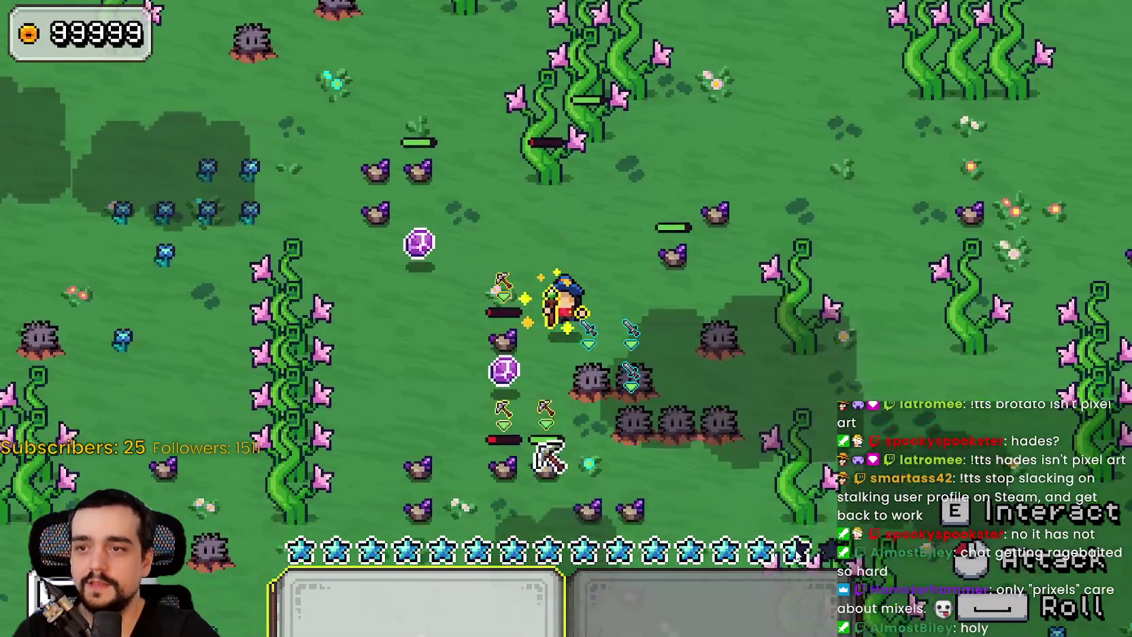
Weave the mage around the rock cluster in the field while fighting
key(a)
key(w)
key(s)
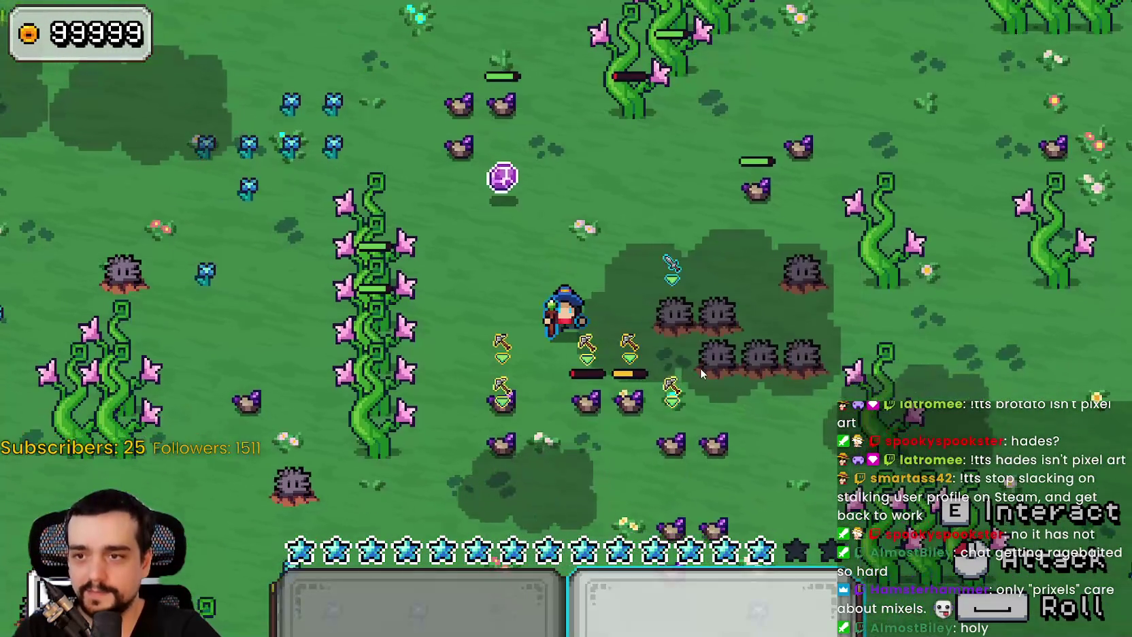
key(d)
key(w)
key(d)
key(a)
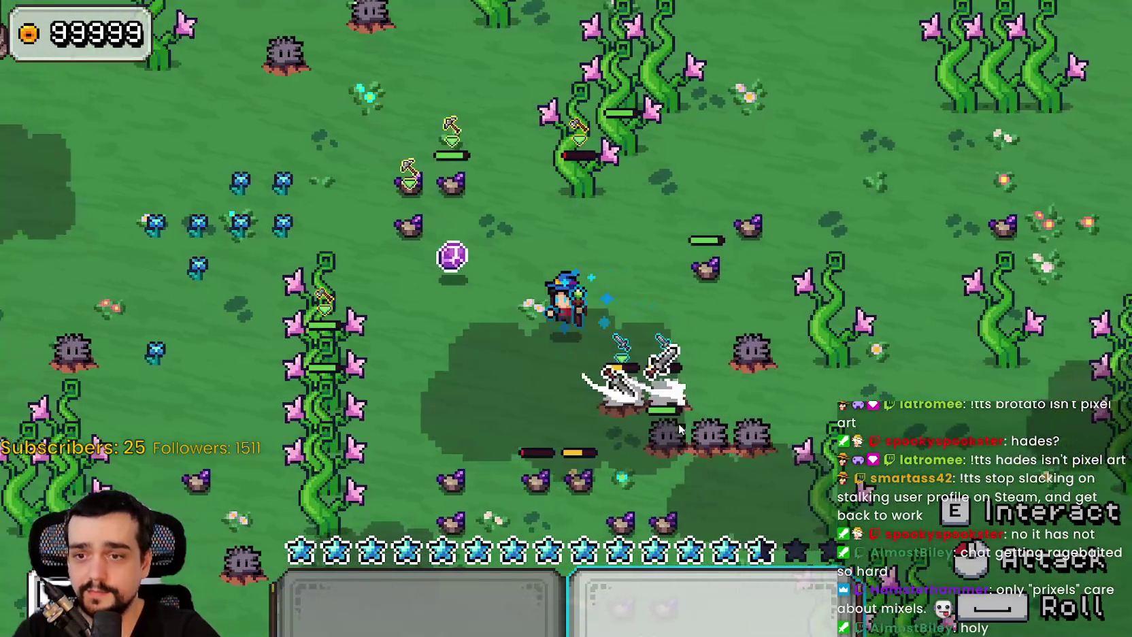
key(s)
key(d)
key(w)
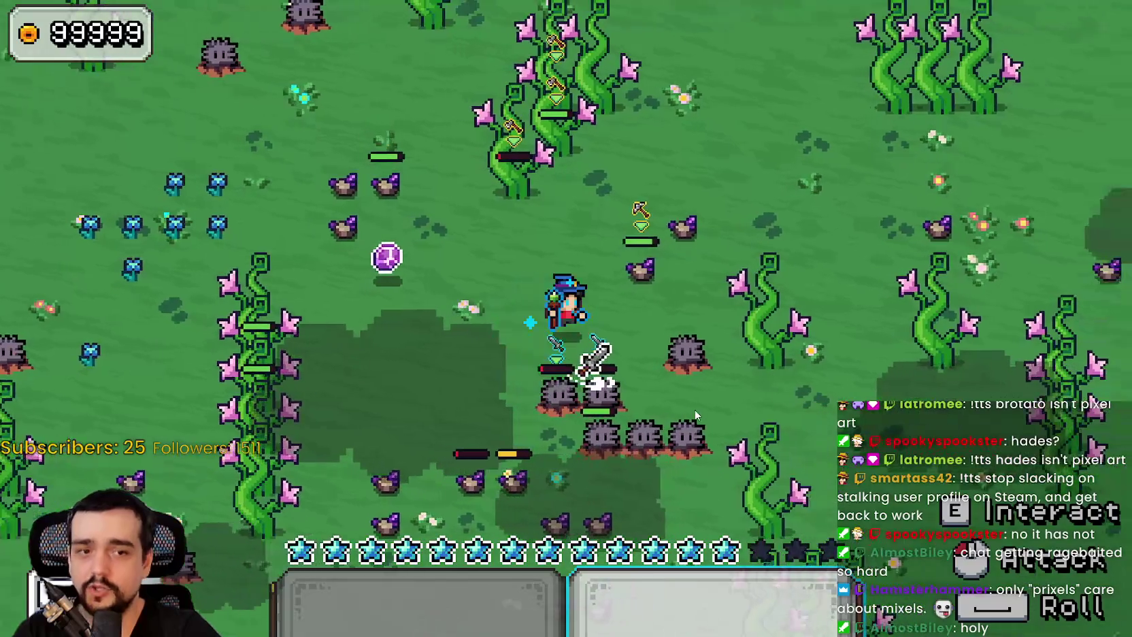
key(a)
key(s)
key(w)
key(d)
key(a)
key(s)
key(d)
key(w)
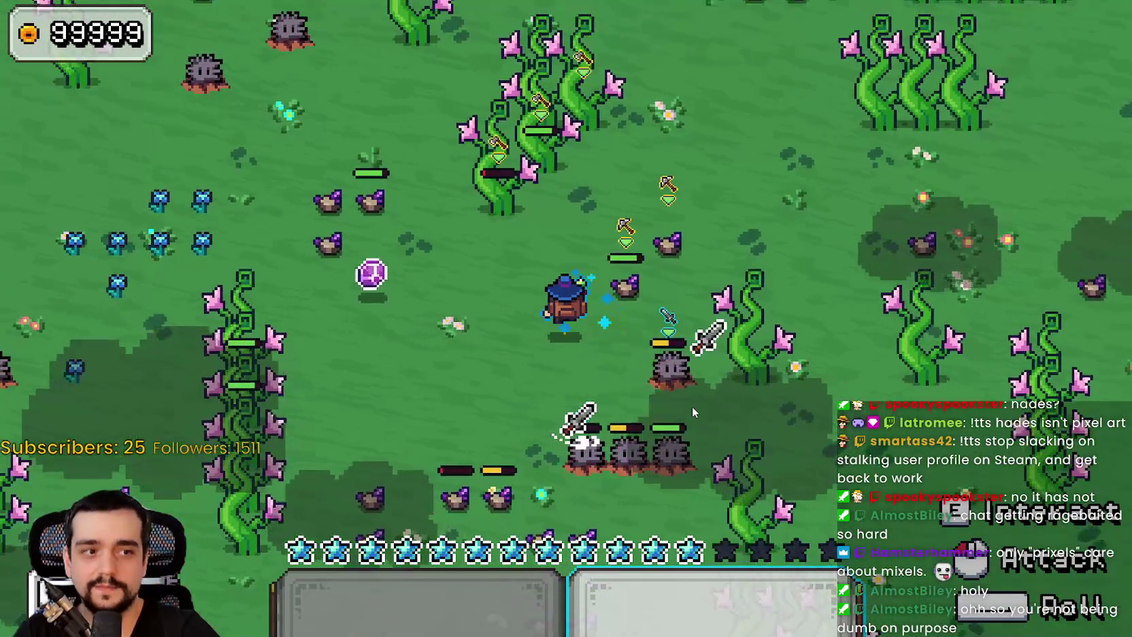
key(a)
key(s)
key(d)
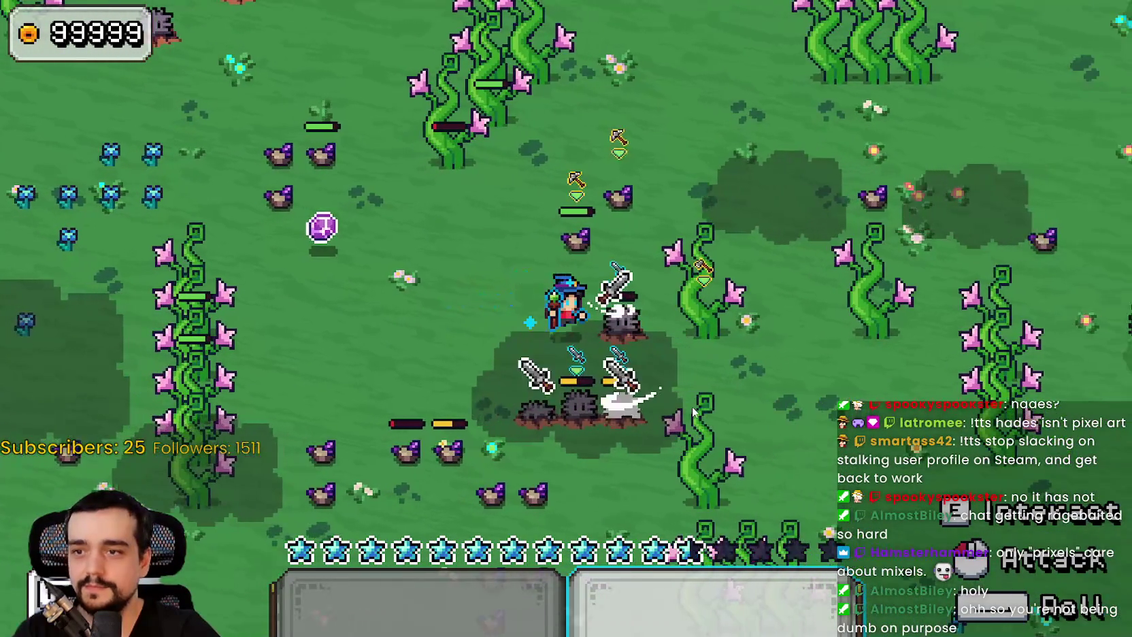
key(a)
key(a)
key(d)
key(s)
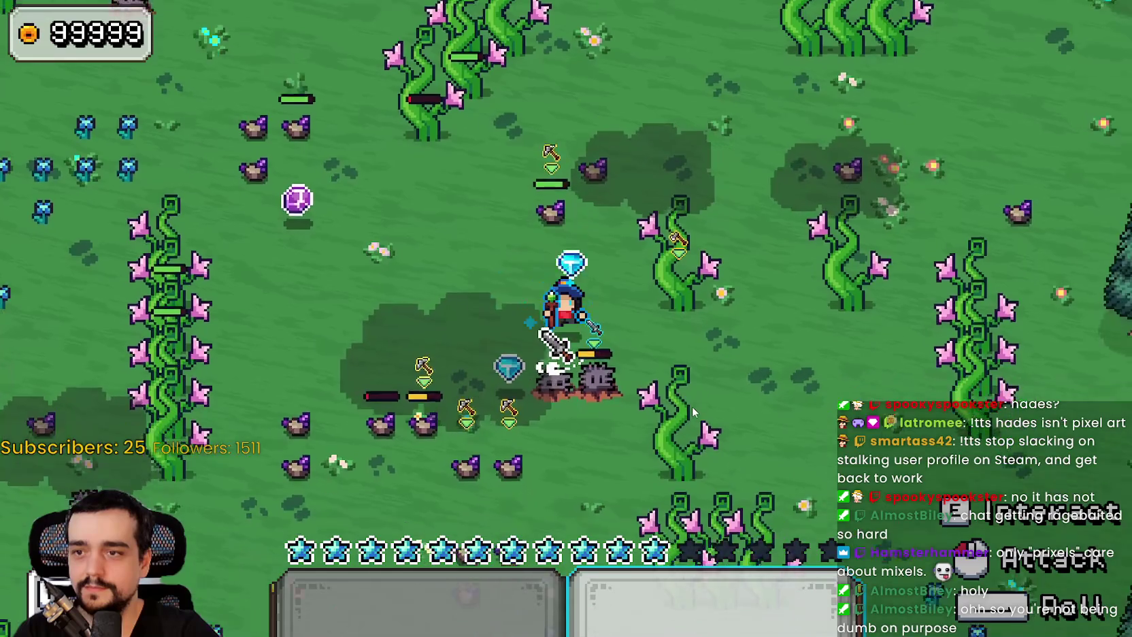
key(a)
key(d)
key(s)
key(a)
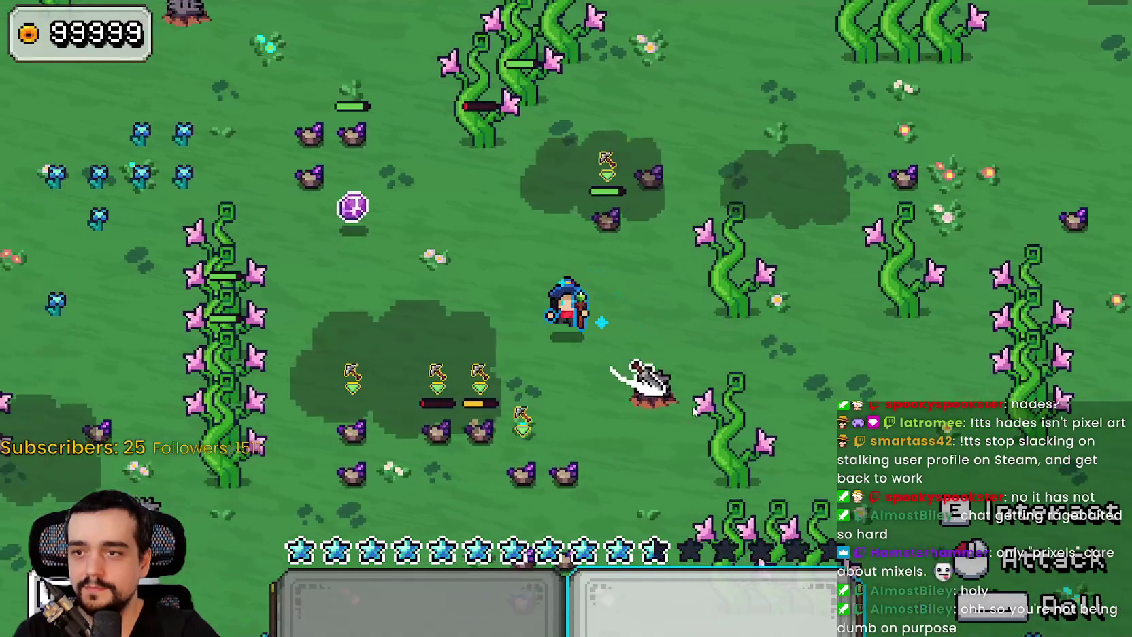
key(w)
key(w)
Swing repeated sword attacks at the nearby plant enemies while moving around them
key(a)
click(652, 375)
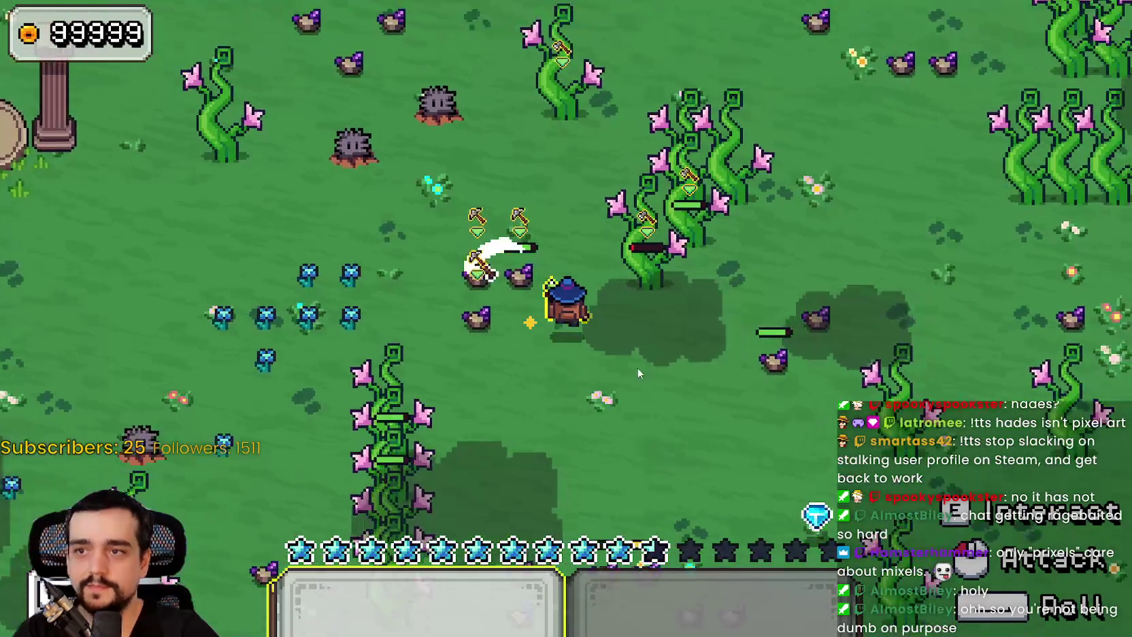
key(w)
click(632, 362)
key(a)
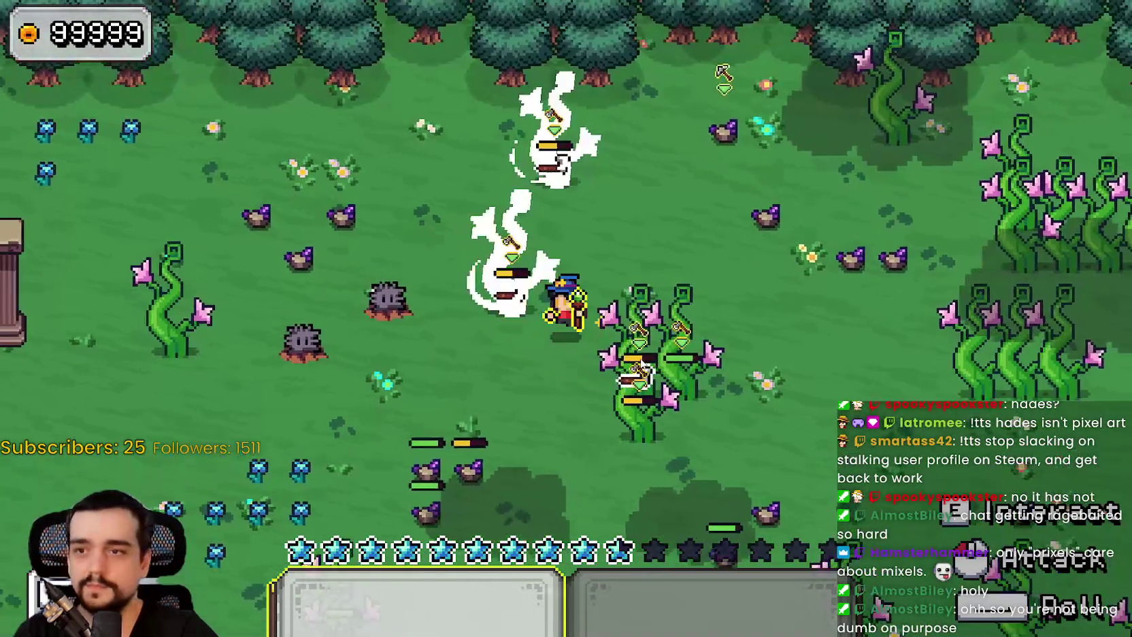
key(s)
key(d)
click(641, 355)
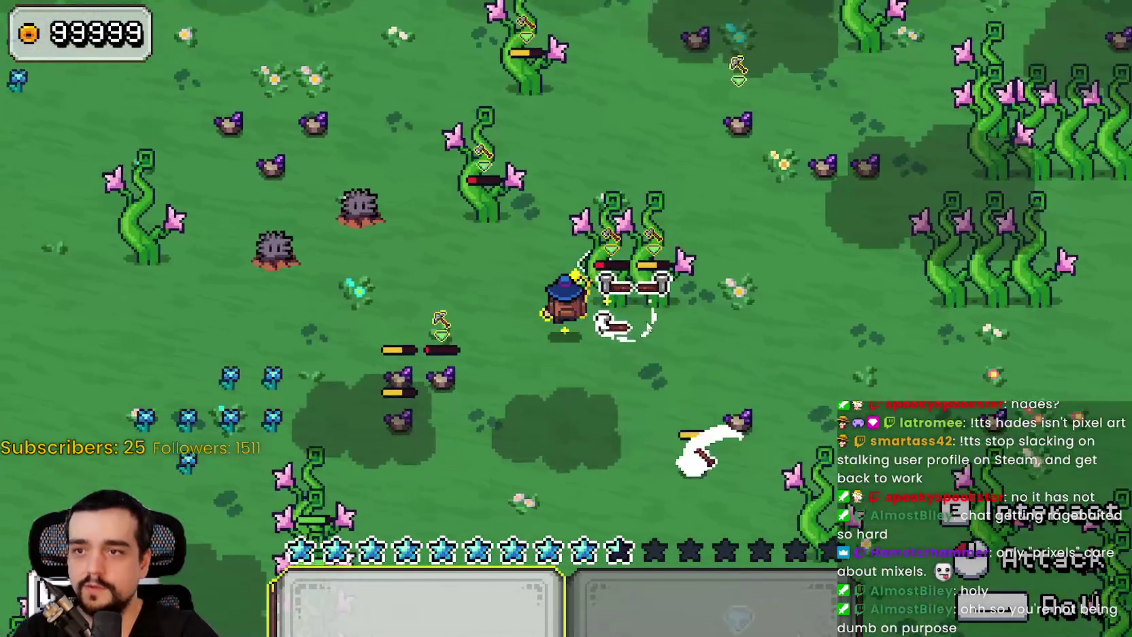
key(w)
key(d)
click(648, 324)
key(s)
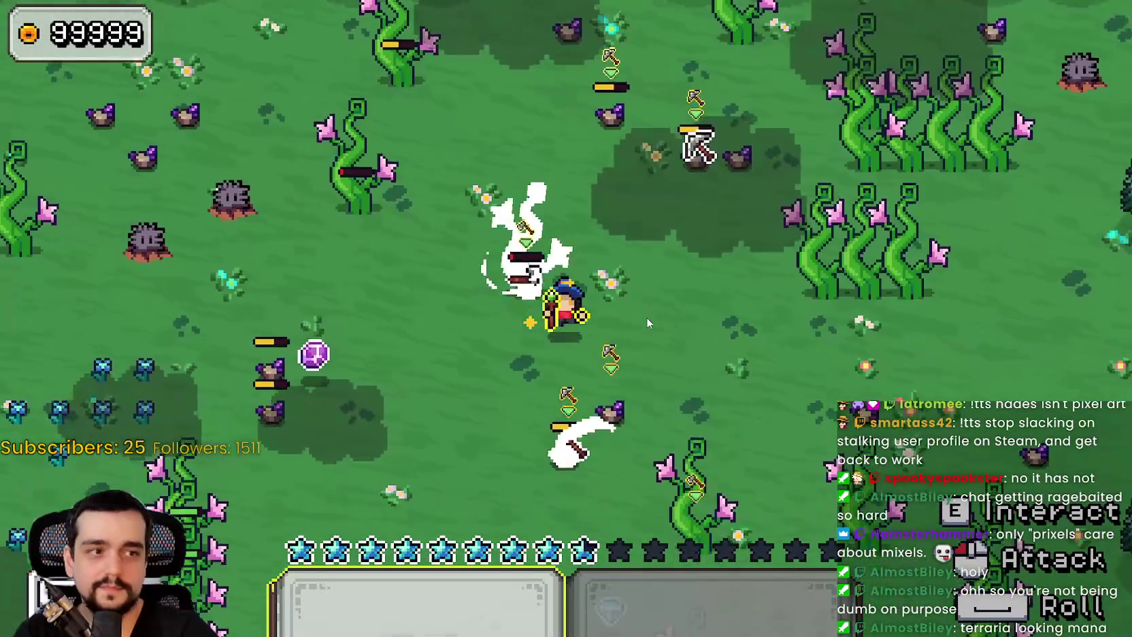
key(d)
click(648, 324)
key(w)
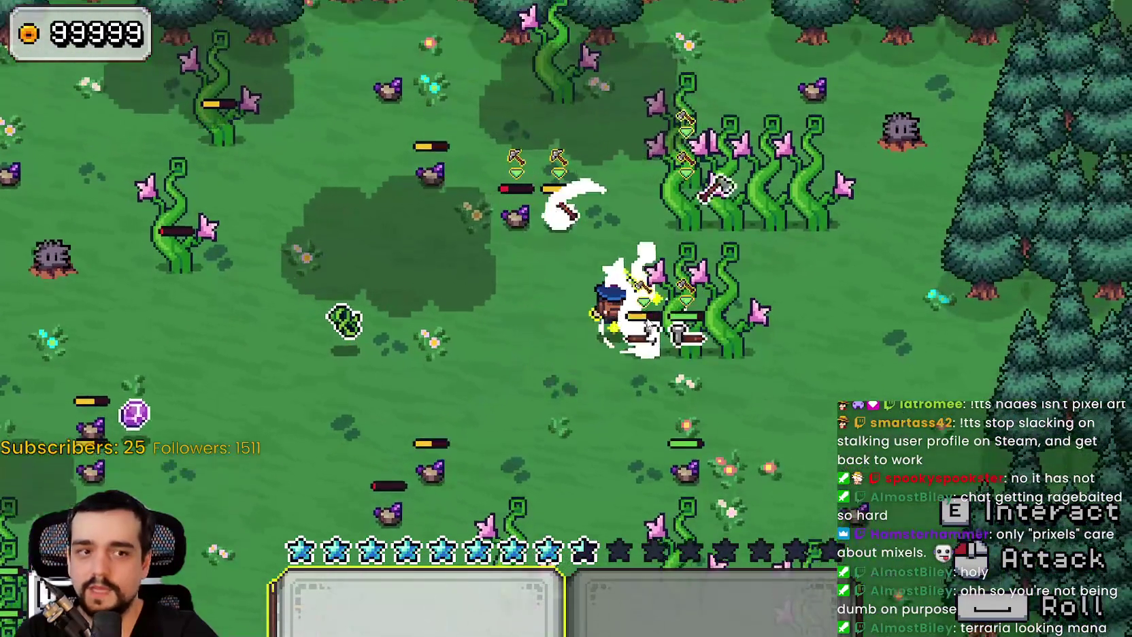
key(w)
click(647, 324)
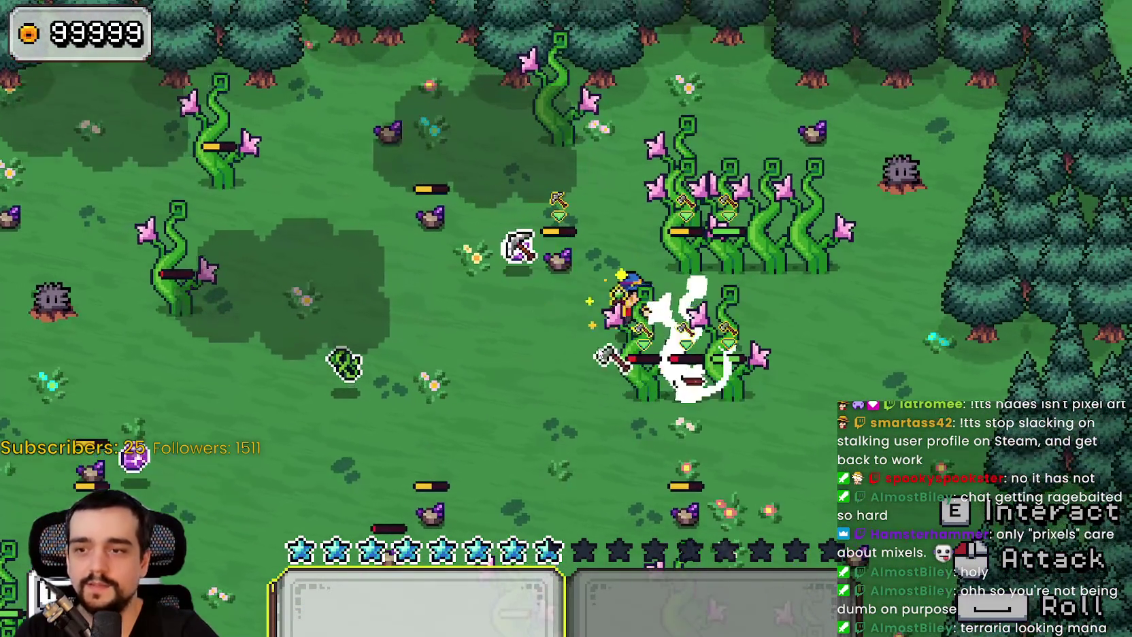
key(a)
click(597, 347)
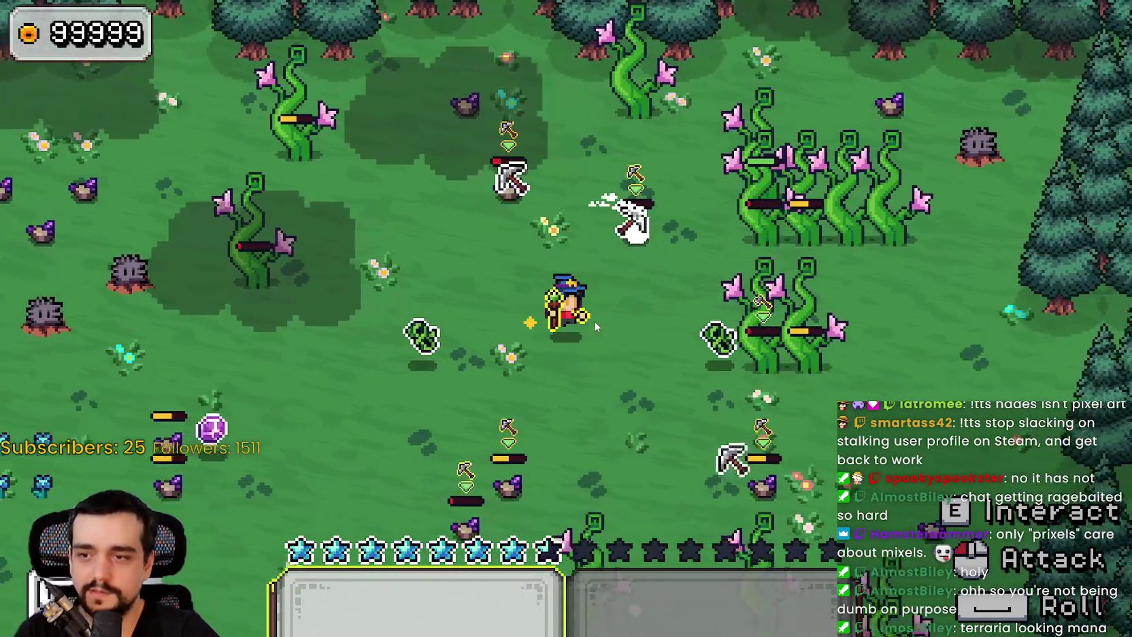
key(w)
click(595, 327)
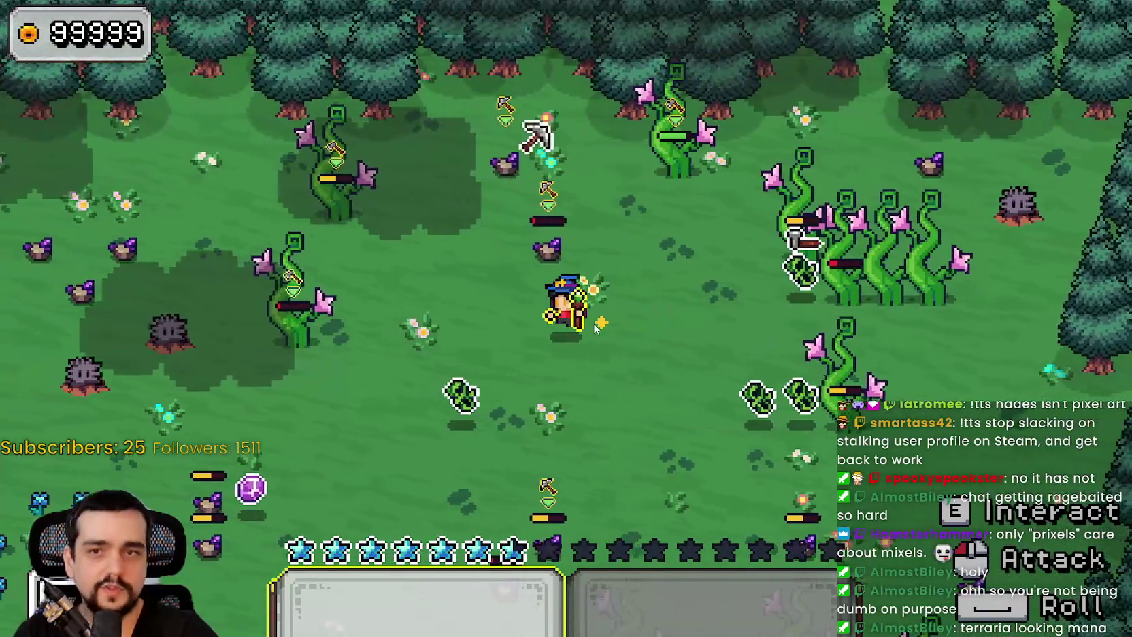
key(d)
click(593, 322)
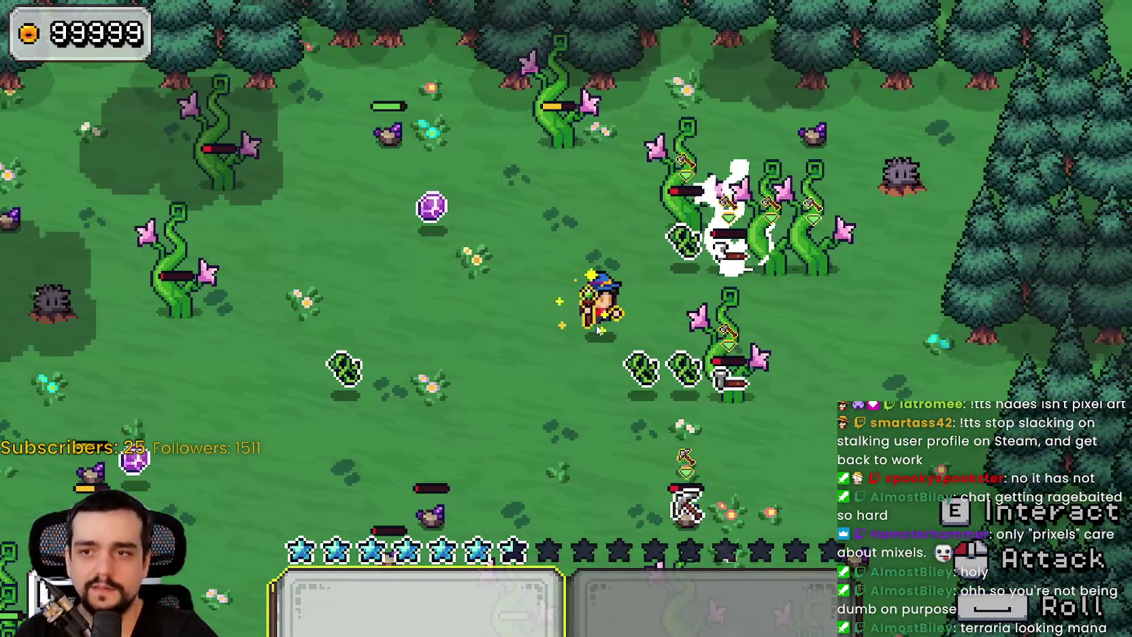
Walk the mage around the field toward the trees and past the plant enemies
key(s)
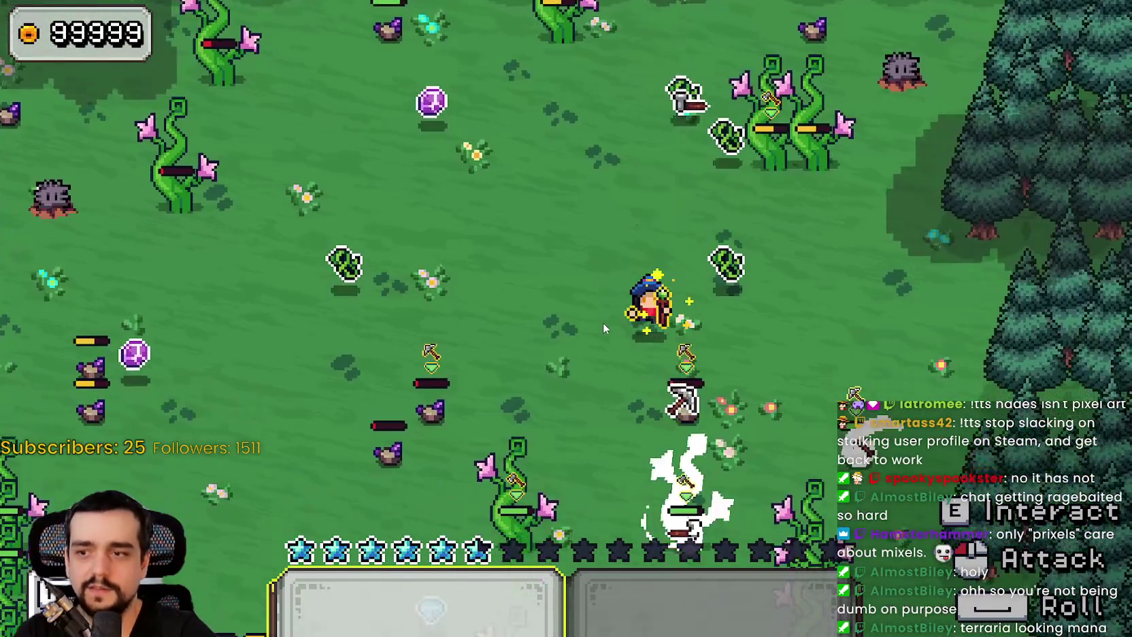
key(a)
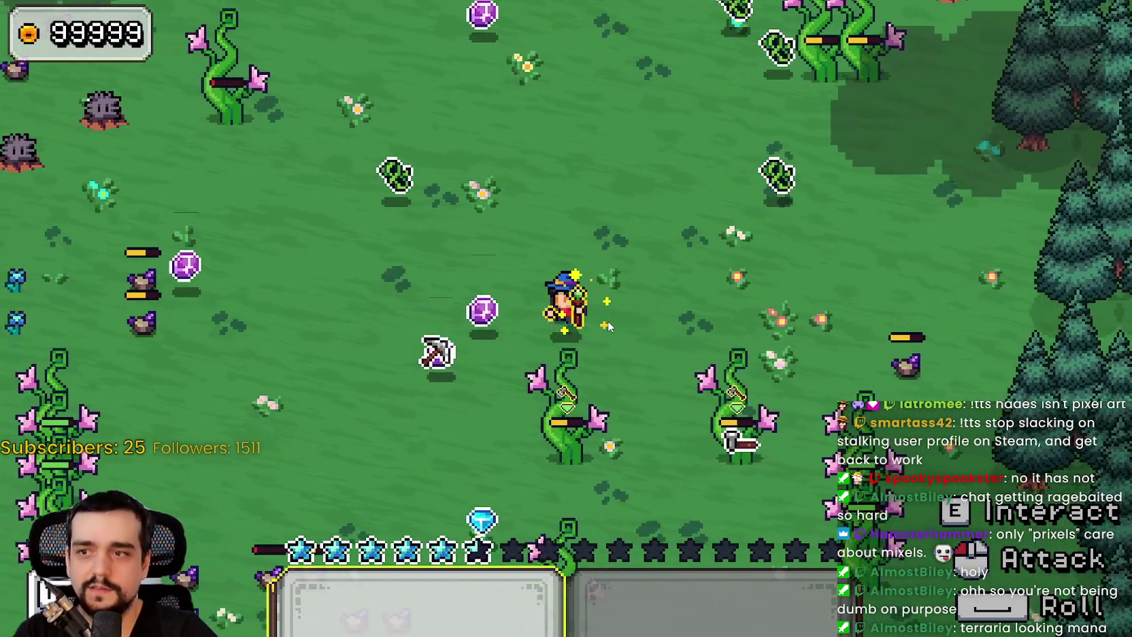
key(d)
key(w)
key(a)
key(d)
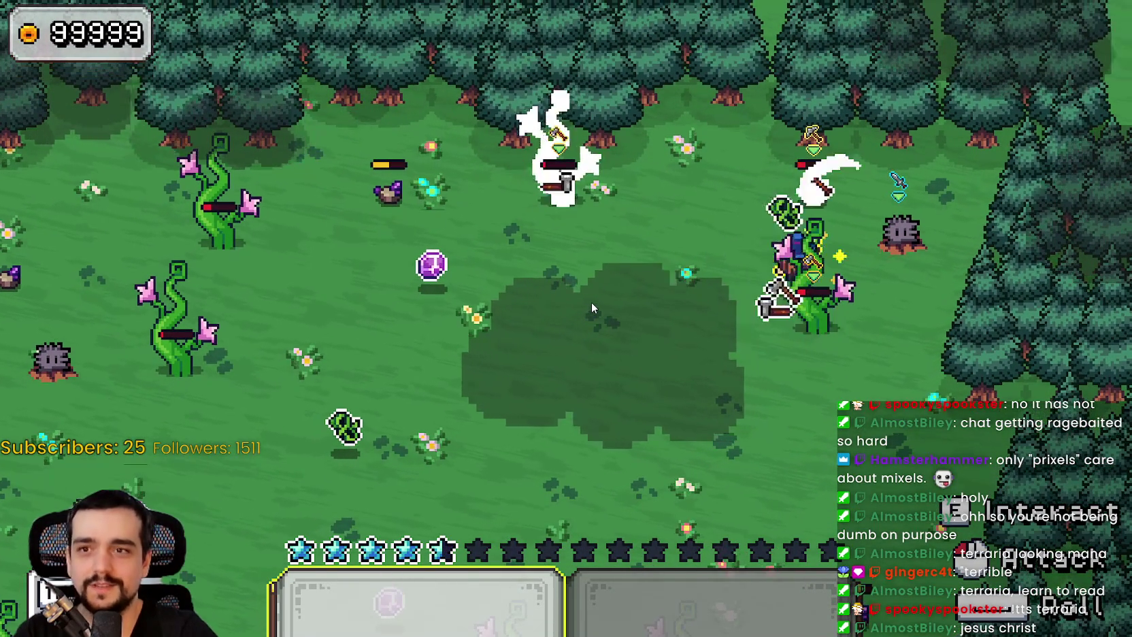
key(w)
key(a)
key(d)
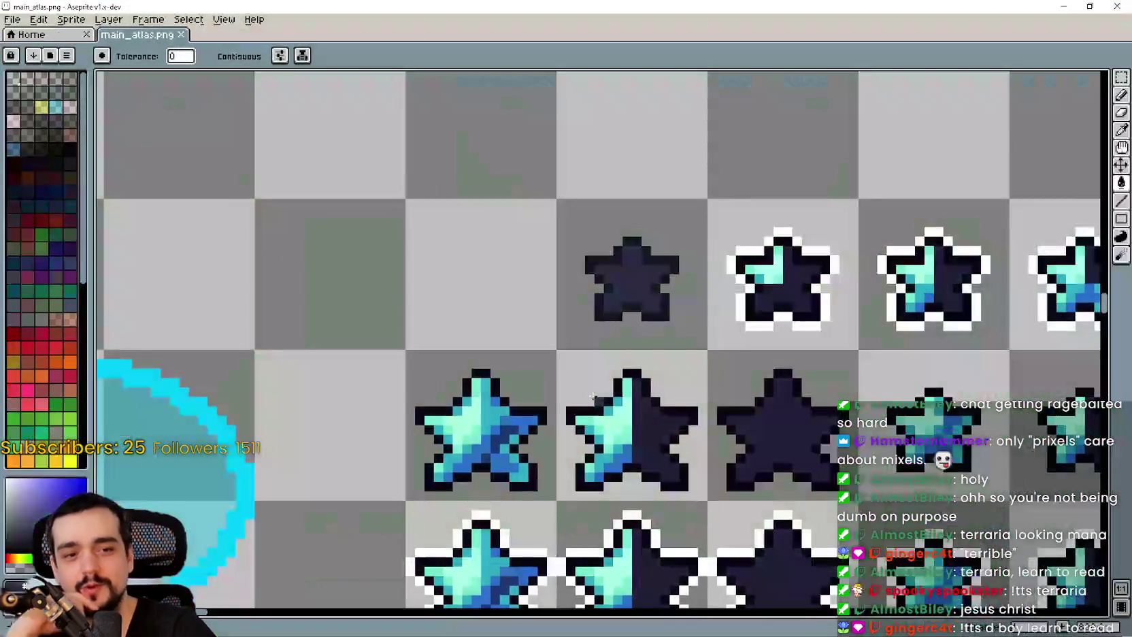
Draw a long thin rectangle outline above the grey panels in main_atlas.png
scroll(680, 430, up, 1)
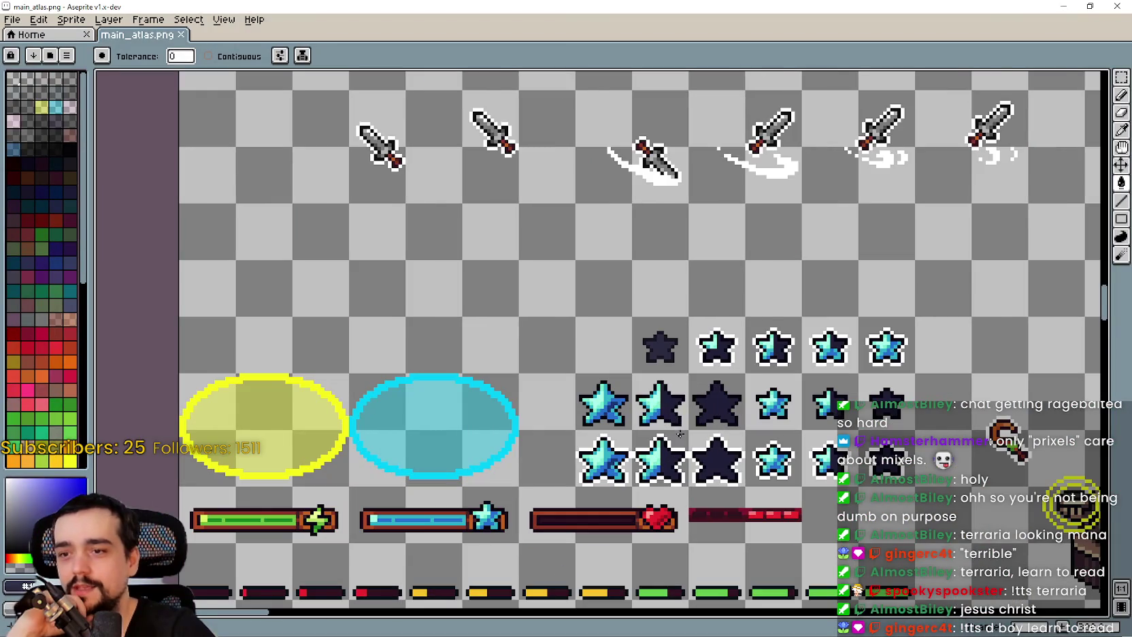
click(1121, 219)
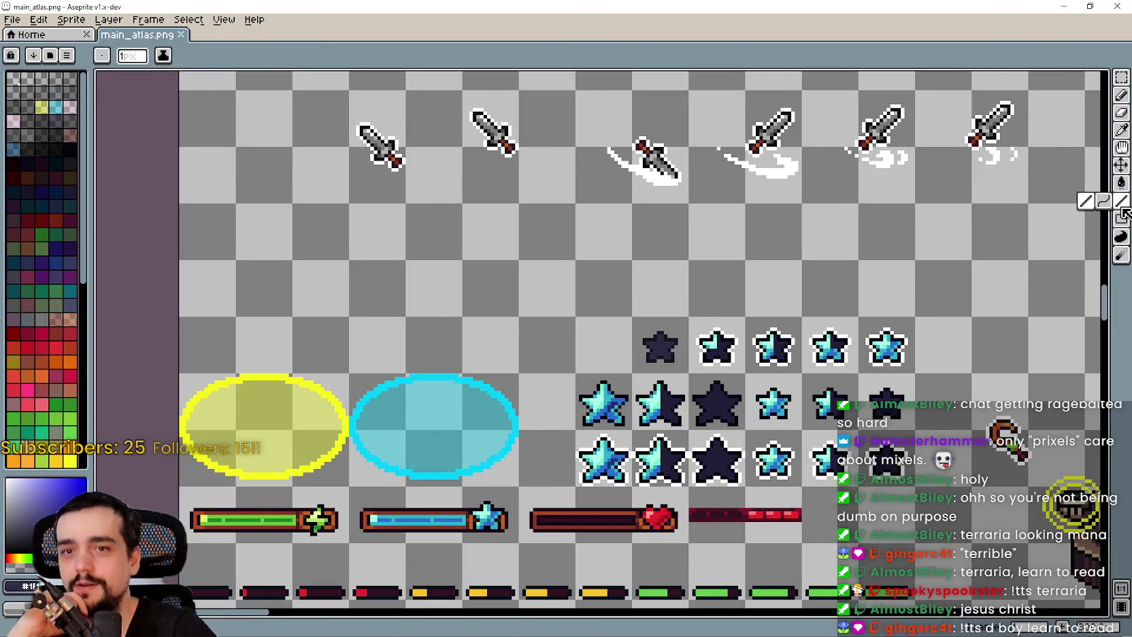
click(1120, 129)
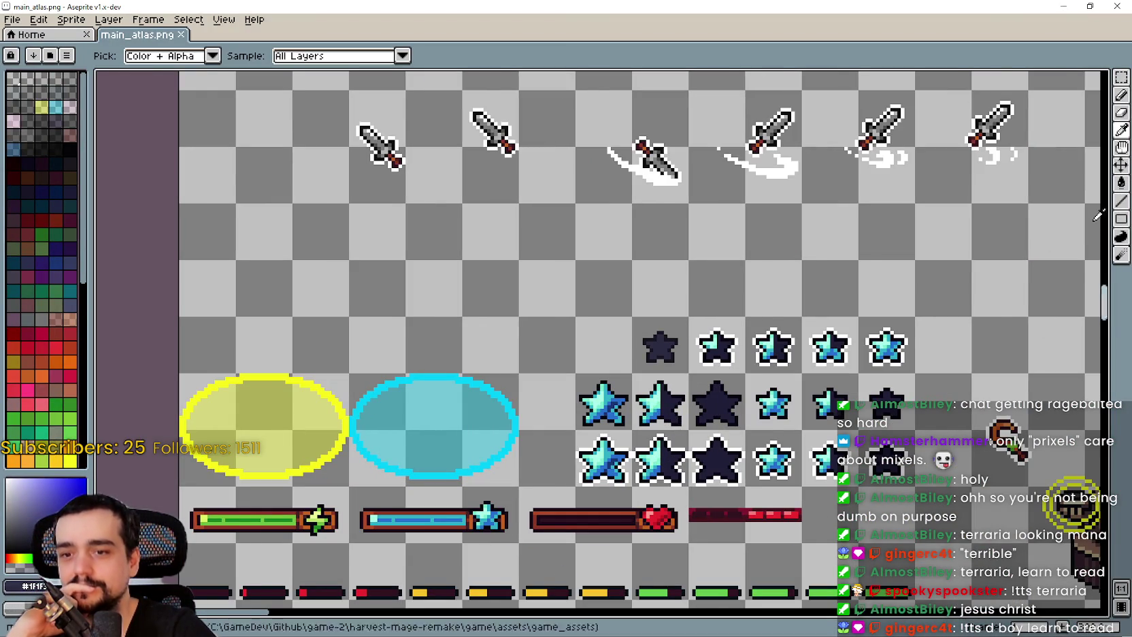
scroll(830, 569, up, 3)
drag(829, 569, 682, 374)
scroll(702, 435, up, 1)
scroll(708, 421, down, 4)
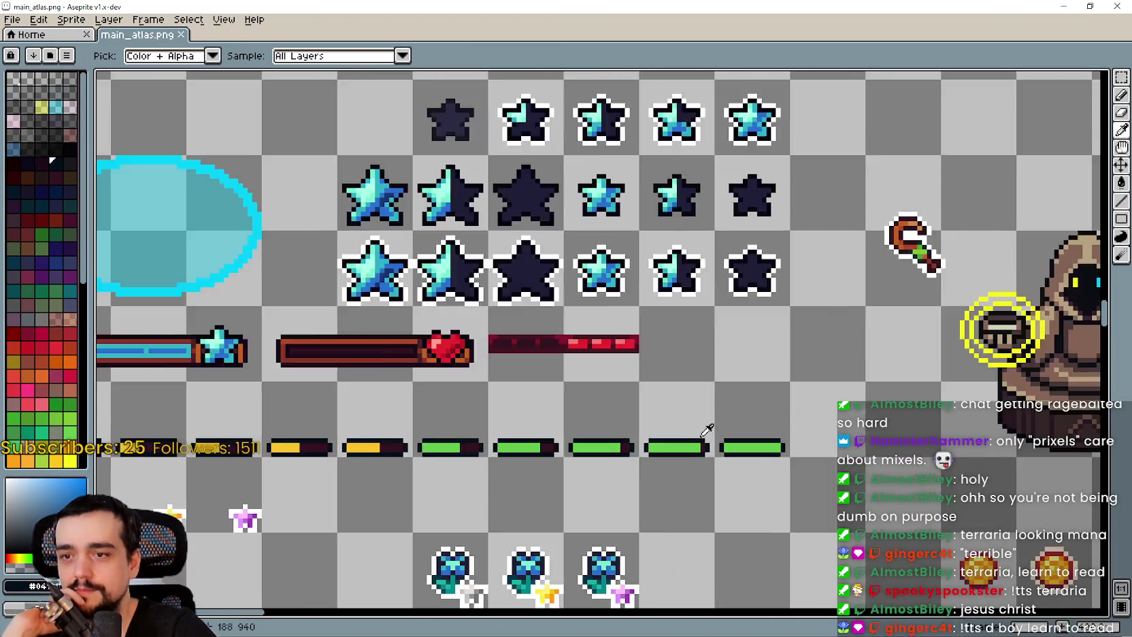
scroll(718, 294, up, 5)
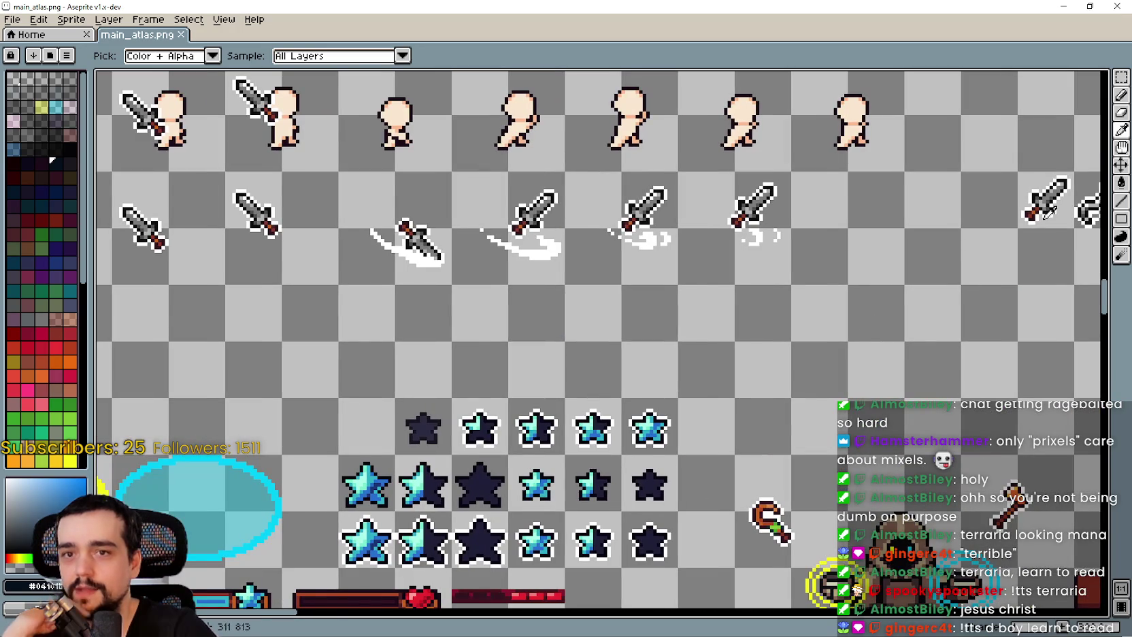
click(1119, 204)
scroll(962, 303, down, 5)
scroll(680, 340, up, 2)
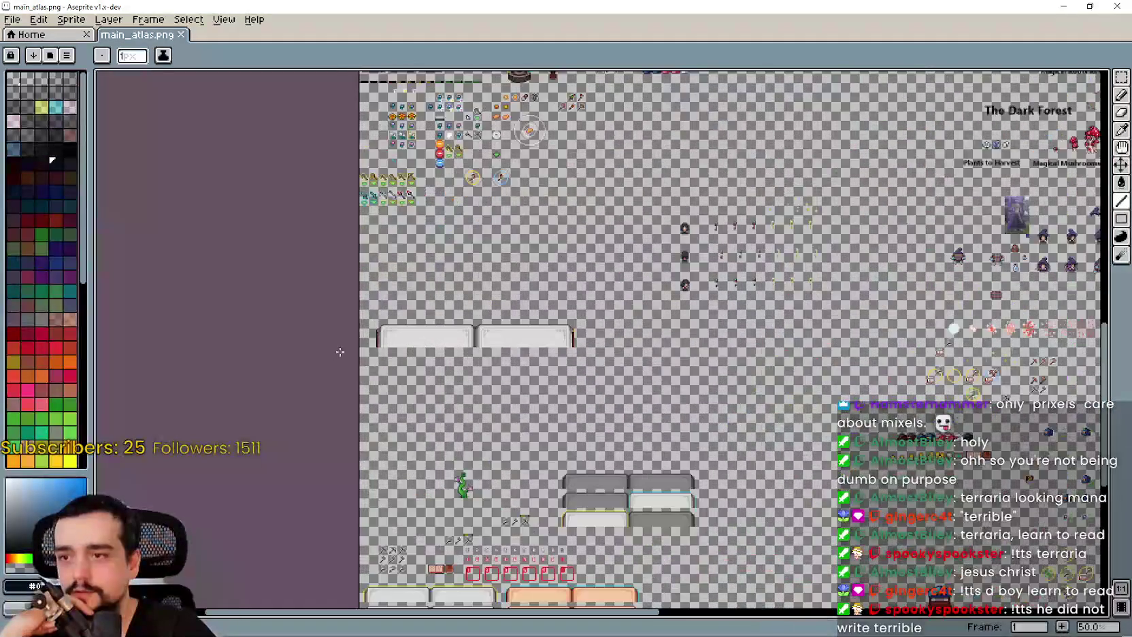
scroll(618, 509, up, 5)
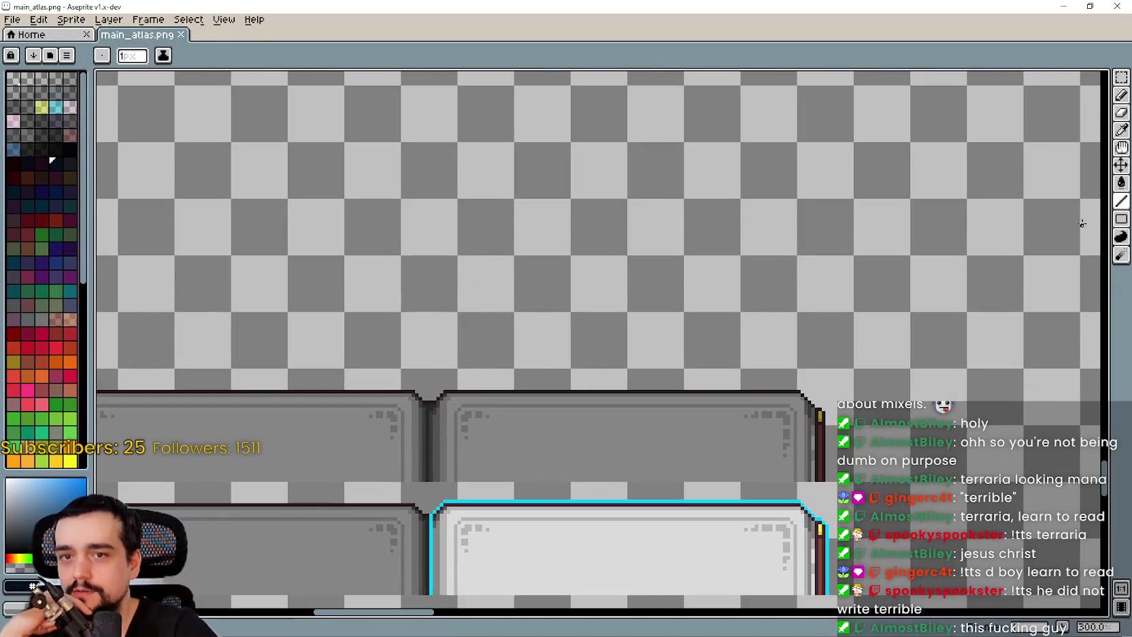
mouse_move(1122, 219)
click(1050, 218)
scroll(854, 294, up, 2)
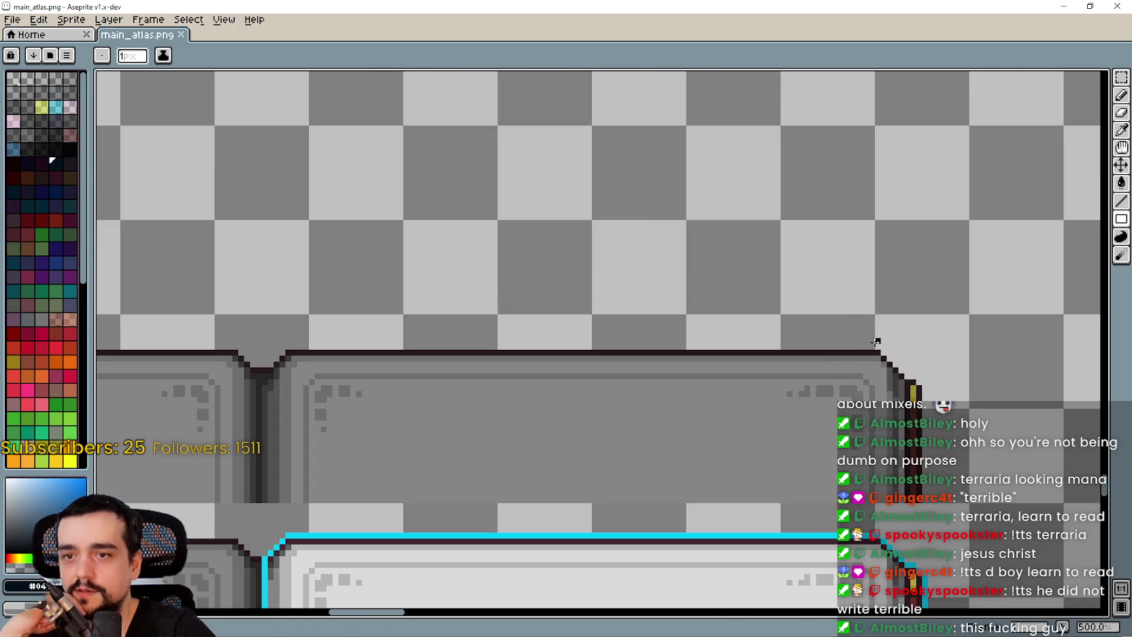
mouse_move(876, 341)
mouse_down()
mouse_move(367, 313)
mouse_move(102, 314)
mouse_move(540, 315)
mouse_up()
Eyedrop the cyan from the existing art and bucket-fill the new bar with it
scroll(540, 315, down, 4)
scroll(939, 368, up, 2)
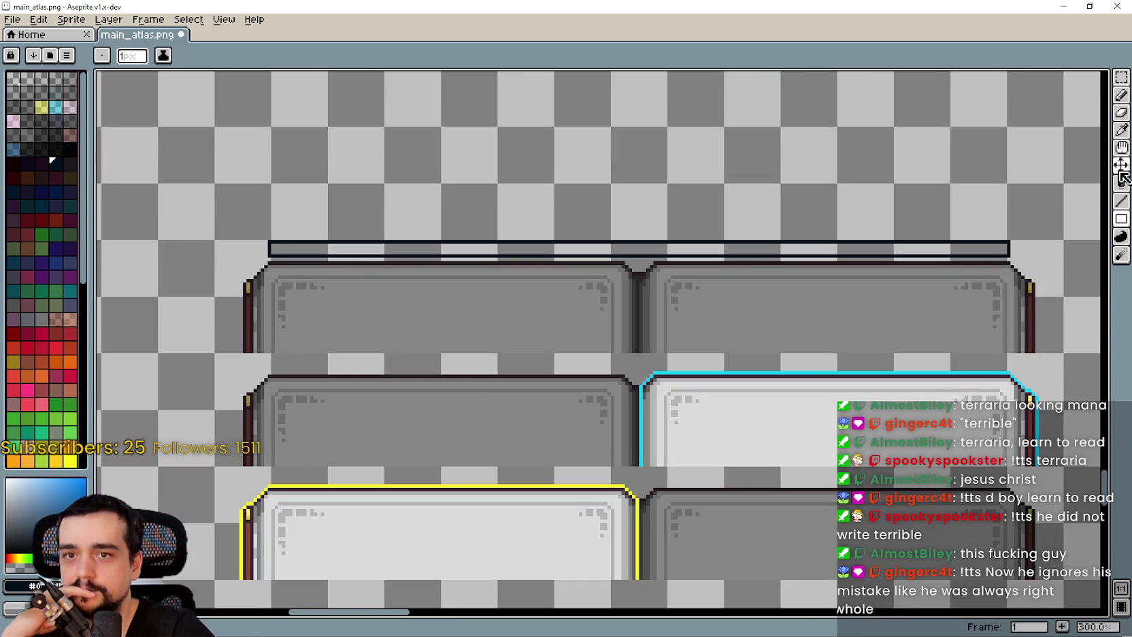
click(1121, 182)
scroll(934, 384, up, 2)
click(929, 350)
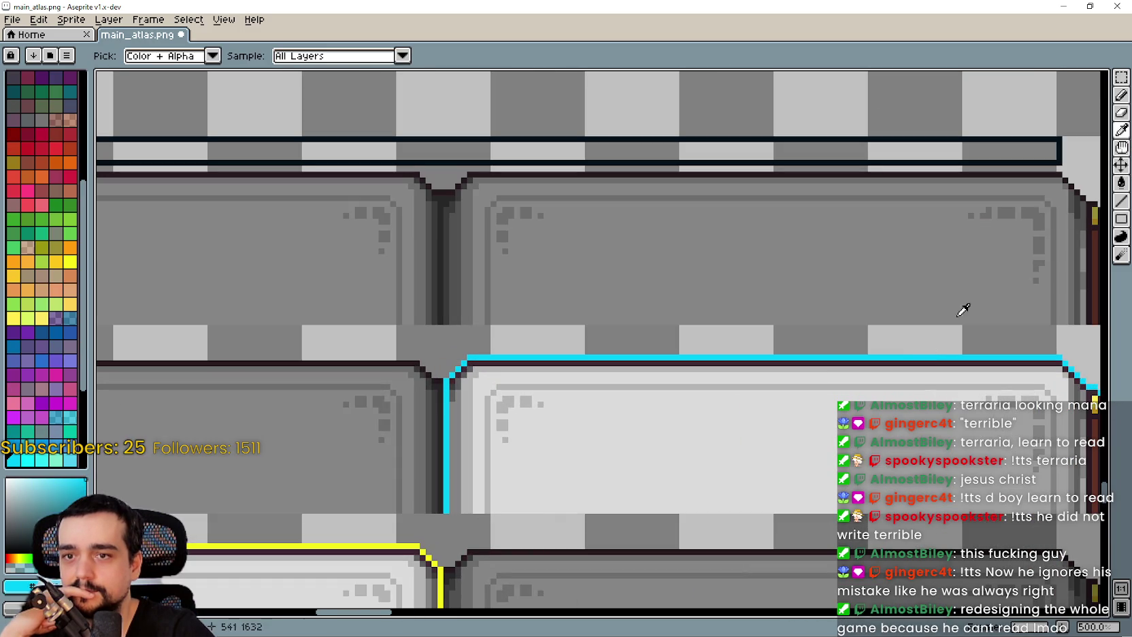
click(1121, 182)
click(352, 153)
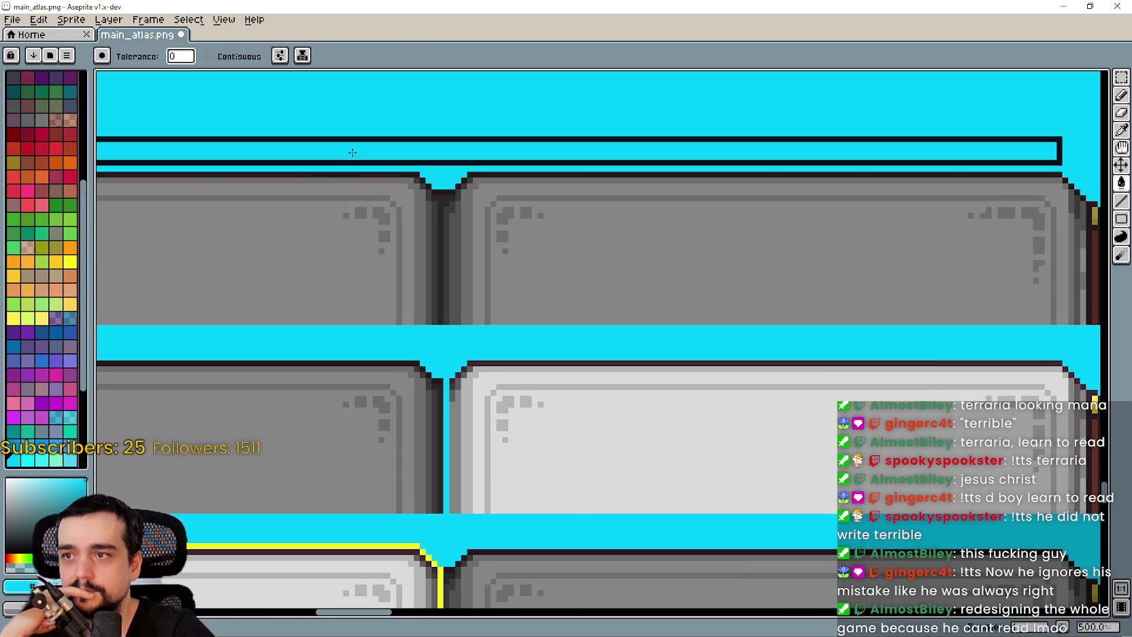
Undo the background fill, enable Contiguous, and fill only the top bar with cyan
key(ctrl+z)
click(248, 57)
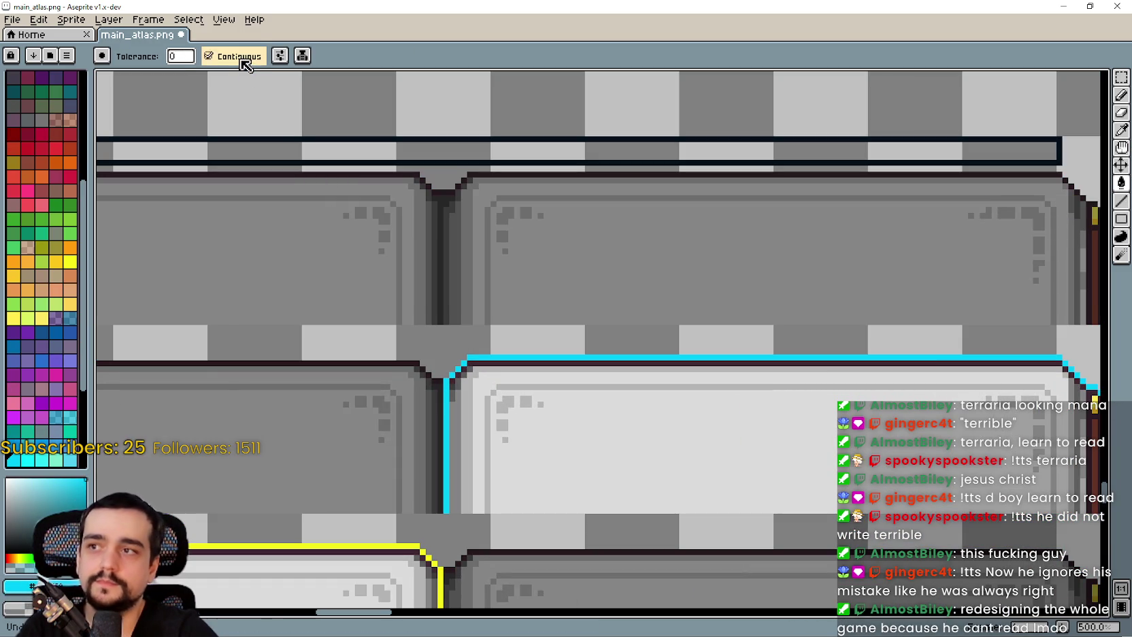
click(293, 158)
scroll(285, 279, down, 3)
drag(285, 279, 500, 328)
scroll(498, 327, up, 1)
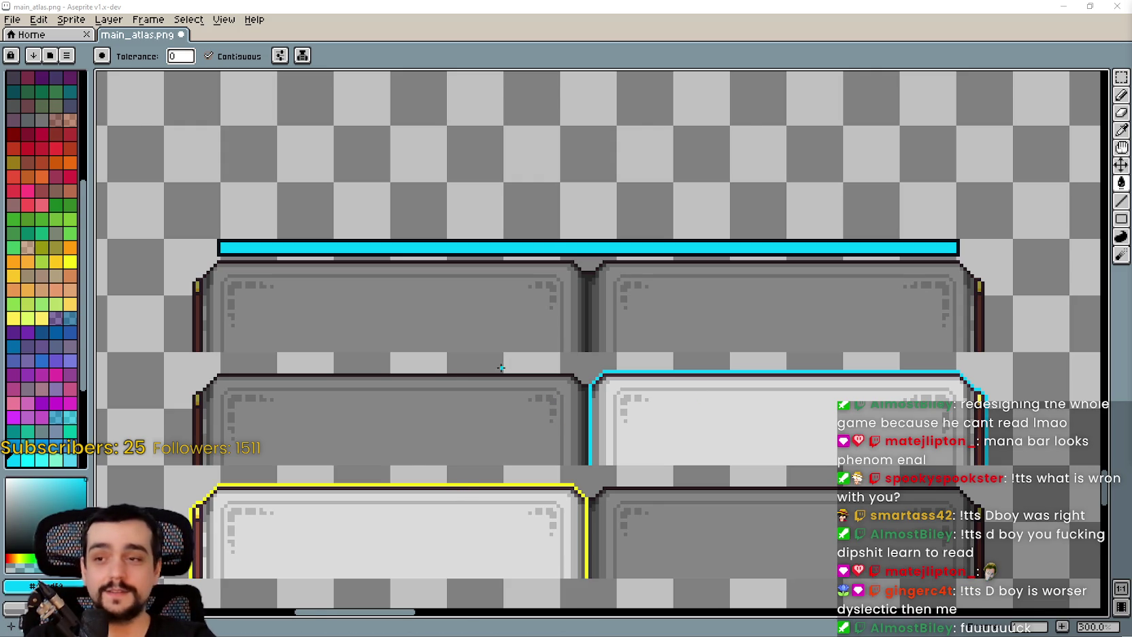
Bring the grey panels back into view and switch to the Rectangular Marquee tool
scroll(506, 365, down, 2)
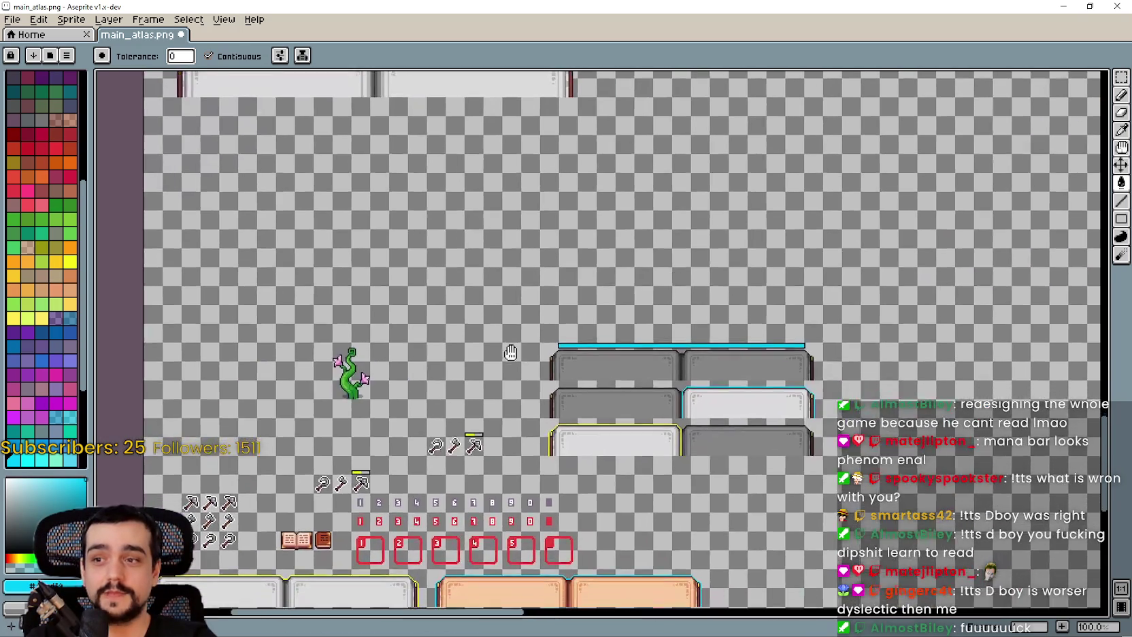
scroll(757, 379, up, 1)
scroll(758, 379, up, 1)
mouse_move(399, 342)
mouse_down()
mouse_move(884, 361)
mouse_move(804, 351)
mouse_move(674, 296)
mouse_up()
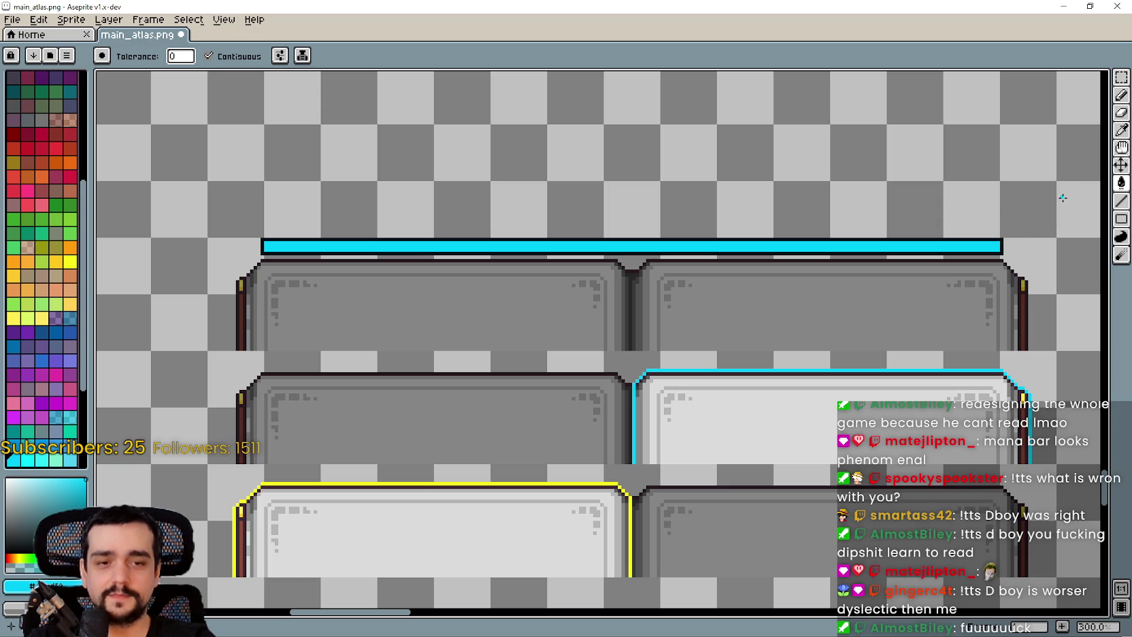
click(1121, 77)
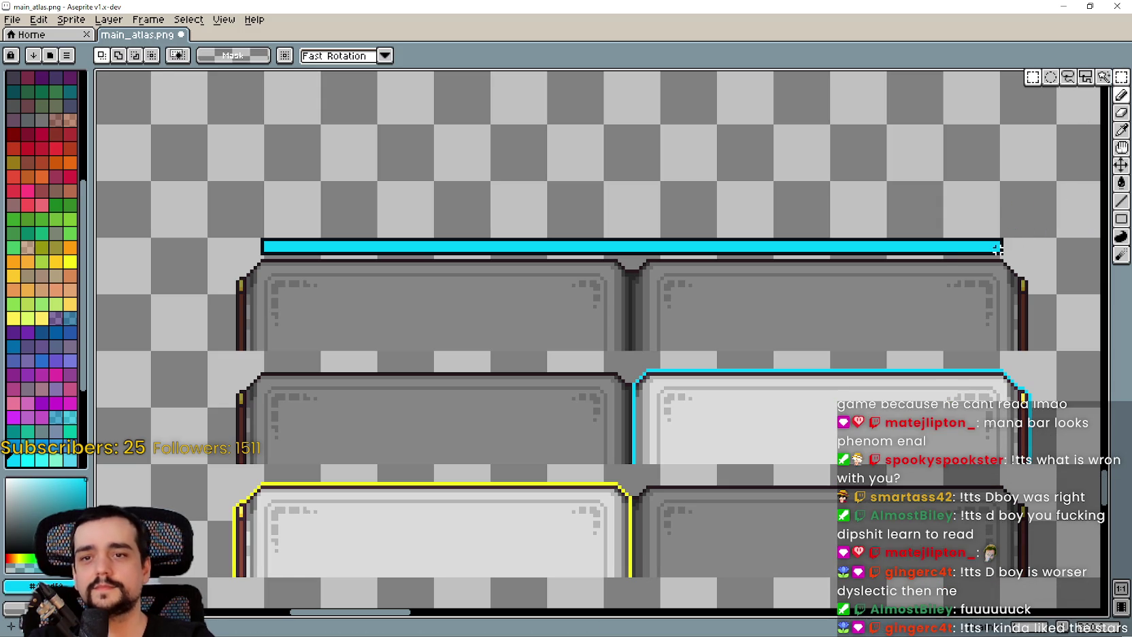
mouse_move(1017, 229)
mouse_down()
mouse_move(507, 217)
mouse_move(176, 252)
mouse_up()
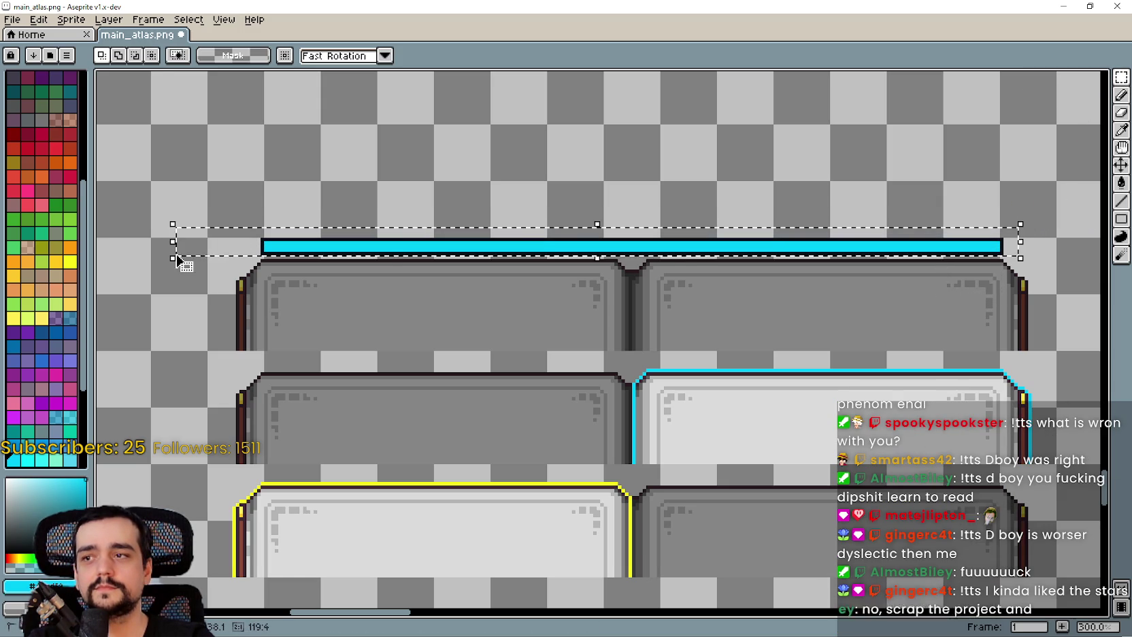
click(227, 245)
key(Up)
key(Up)
key(Up)
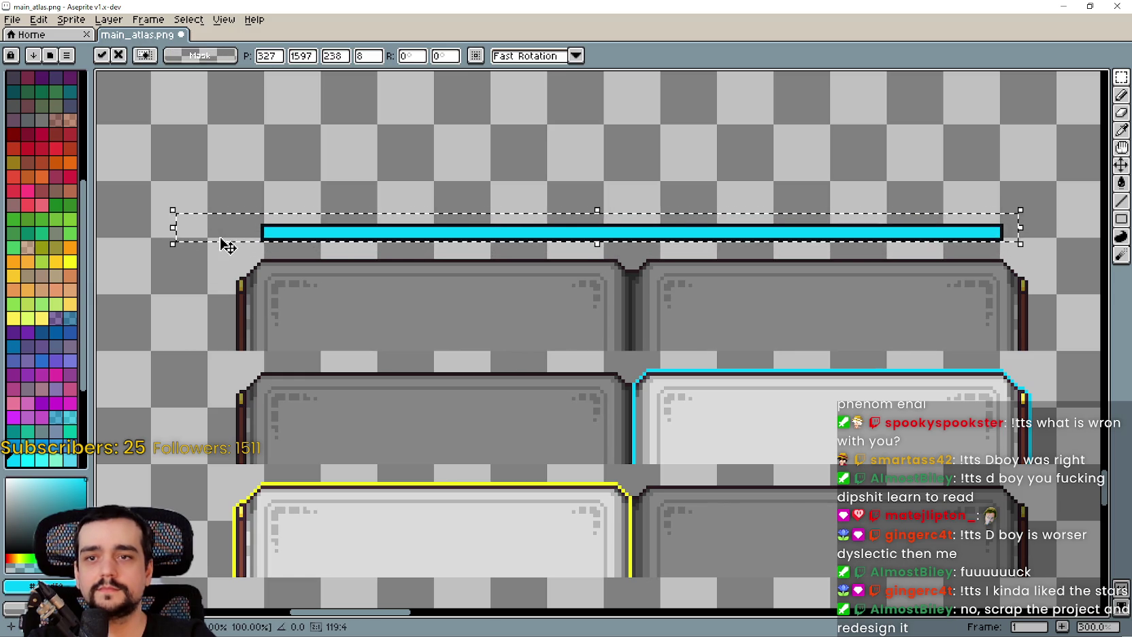
key(Down)
key(Down)
key(ctrl+s)
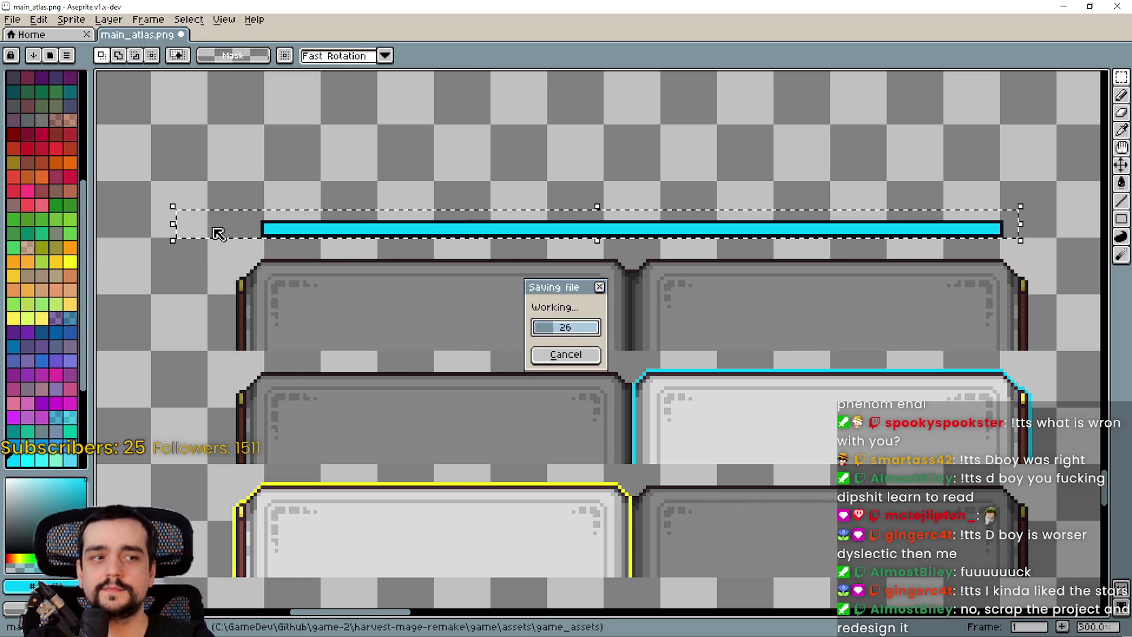
key(ctrl+d)
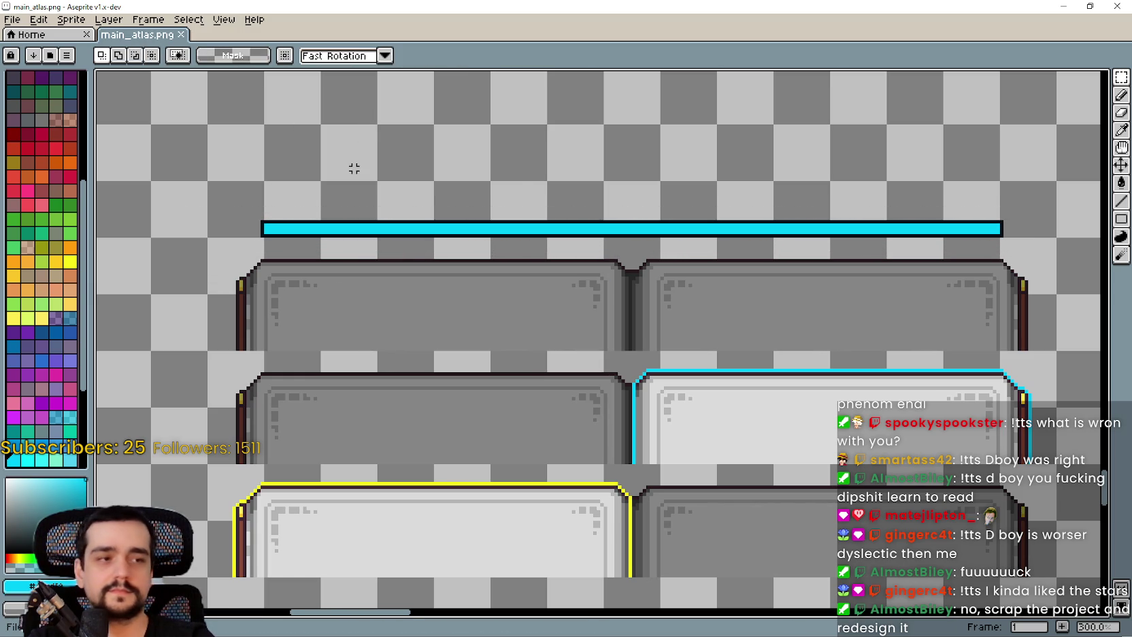
scroll(386, 194, up, 1)
scroll(442, 198, down, 1)
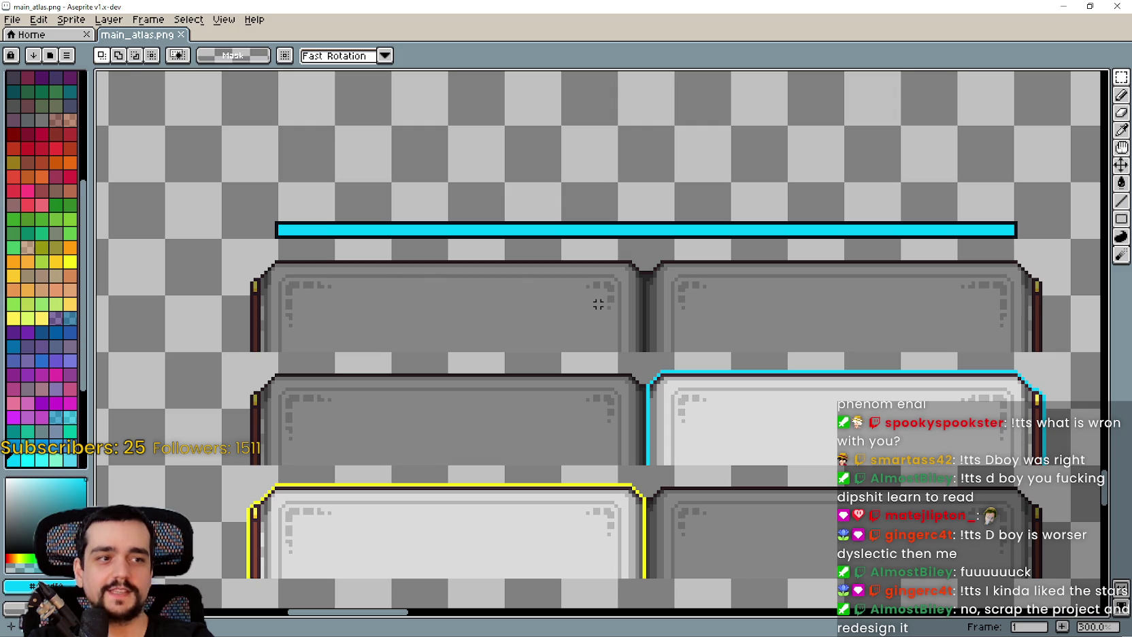
scroll(598, 304, up, 1)
scroll(574, 282, down, 1)
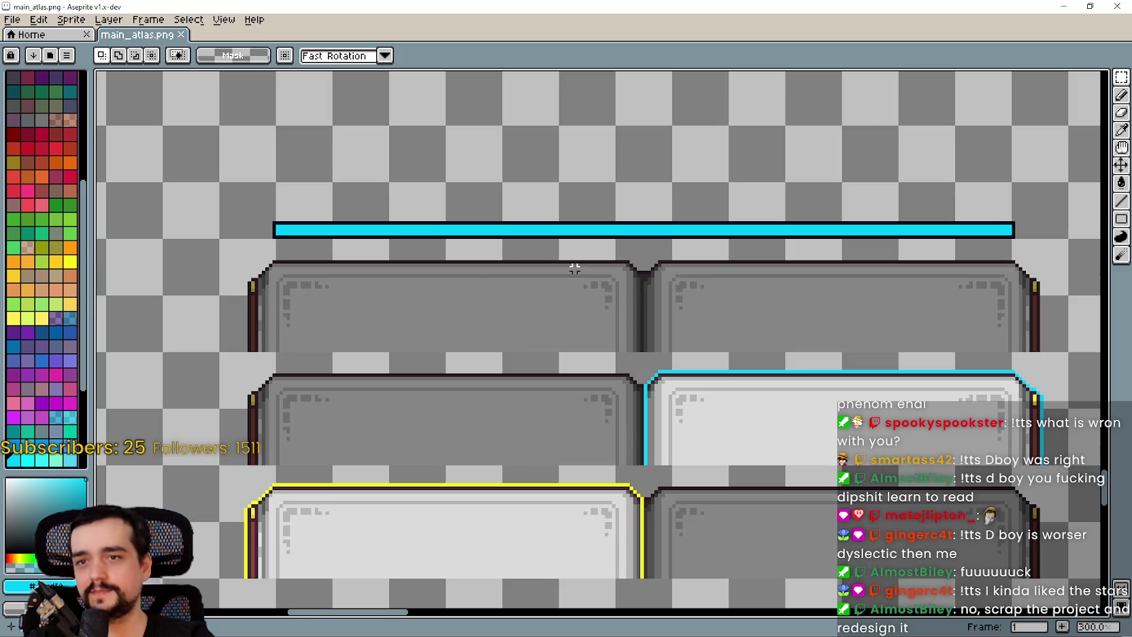
scroll(564, 279, down, 2)
scroll(464, 240, up, 2)
scroll(525, 290, down, 3)
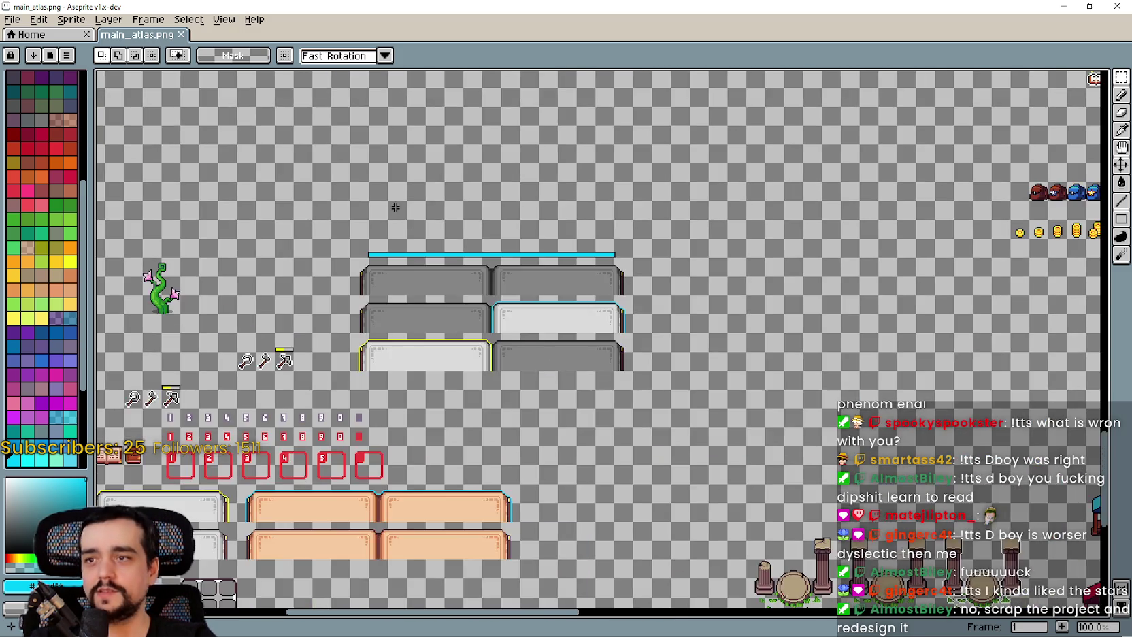
Pan the atlas to the stars and marquee-select the small blue star-capped bar
scroll(525, 291, up, 4)
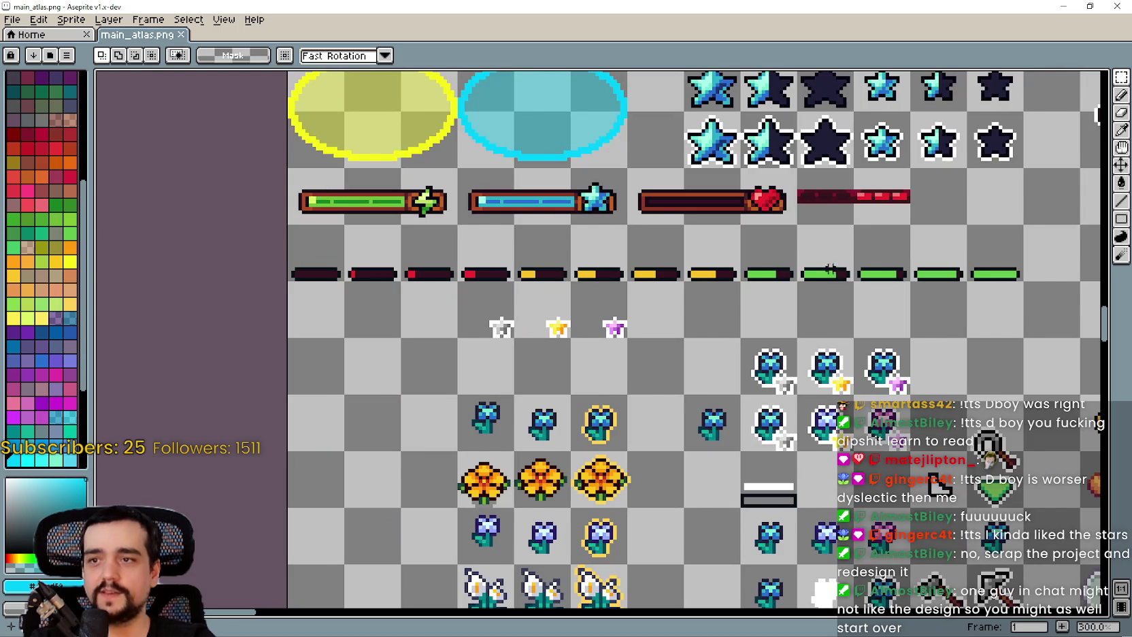
scroll(781, 262, down, 1)
mouse_move(807, 301)
mouse_down()
mouse_move(331, 339)
mouse_move(456, 53)
mouse_move(767, 482)
mouse_move(657, 455)
mouse_up()
drag(705, 348, 689, 357)
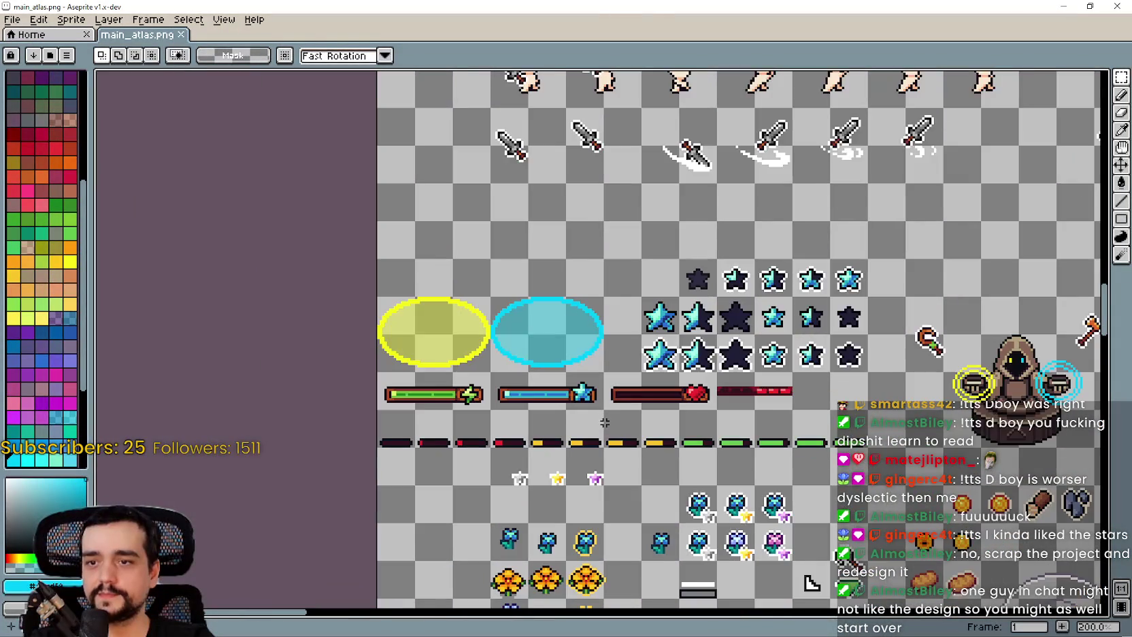
scroll(646, 418, up, 1)
scroll(596, 404, down, 2)
scroll(595, 404, down, 1)
scroll(578, 400, up, 3)
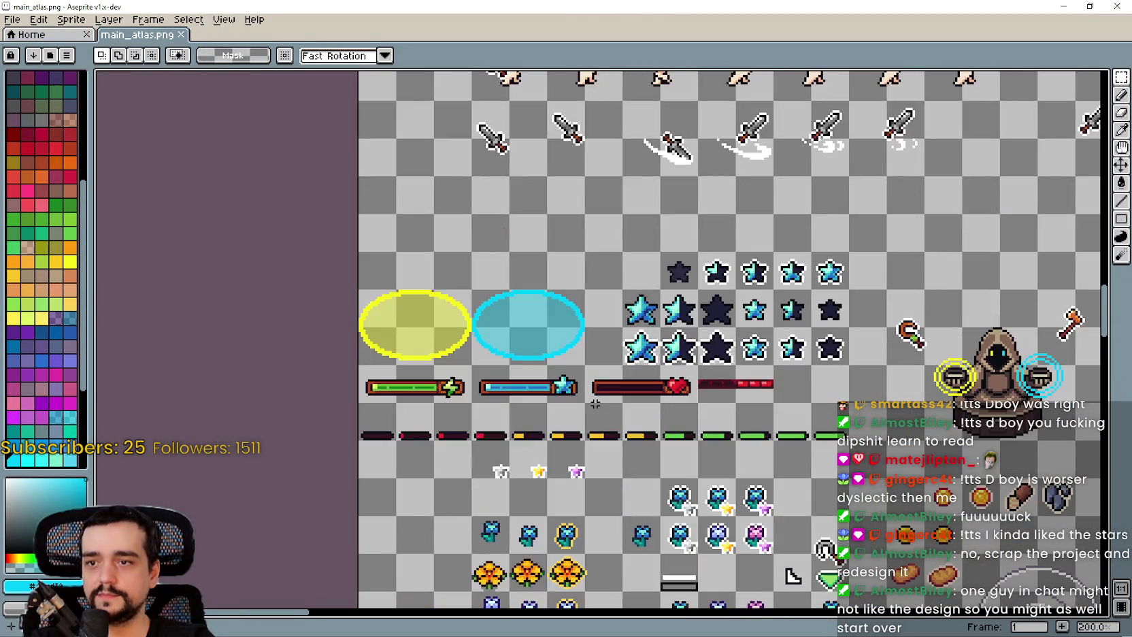
drag(564, 395, 413, 347)
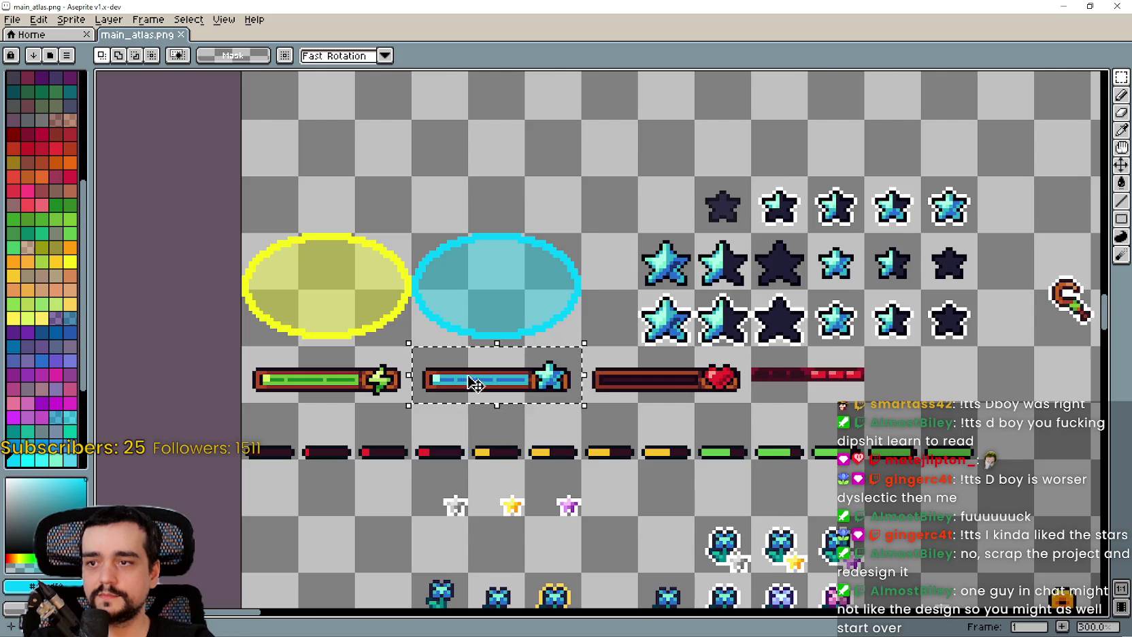
Move the selected blue bar over the plain cyan strip and drop it there
scroll(548, 305, down, 4)
scroll(564, 354, up, 4)
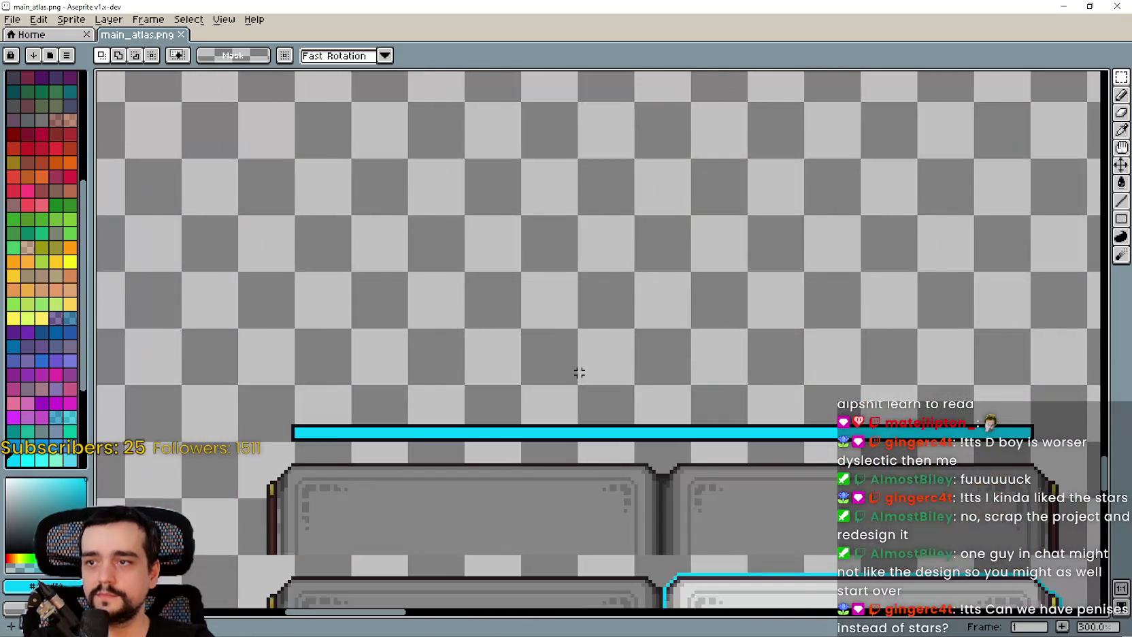
click(509, 297)
scroll(591, 340, up, 2)
mouse_move(652, 332)
mouse_down()
mouse_move(366, 267)
mouse_move(718, 311)
mouse_move(731, 330)
mouse_move(687, 308)
mouse_move(687, 346)
mouse_up()
scroll(721, 307, up, 1)
scroll(715, 316, up, 4)
scroll(689, 353, down, 1)
scroll(689, 354, down, 4)
click(376, 371)
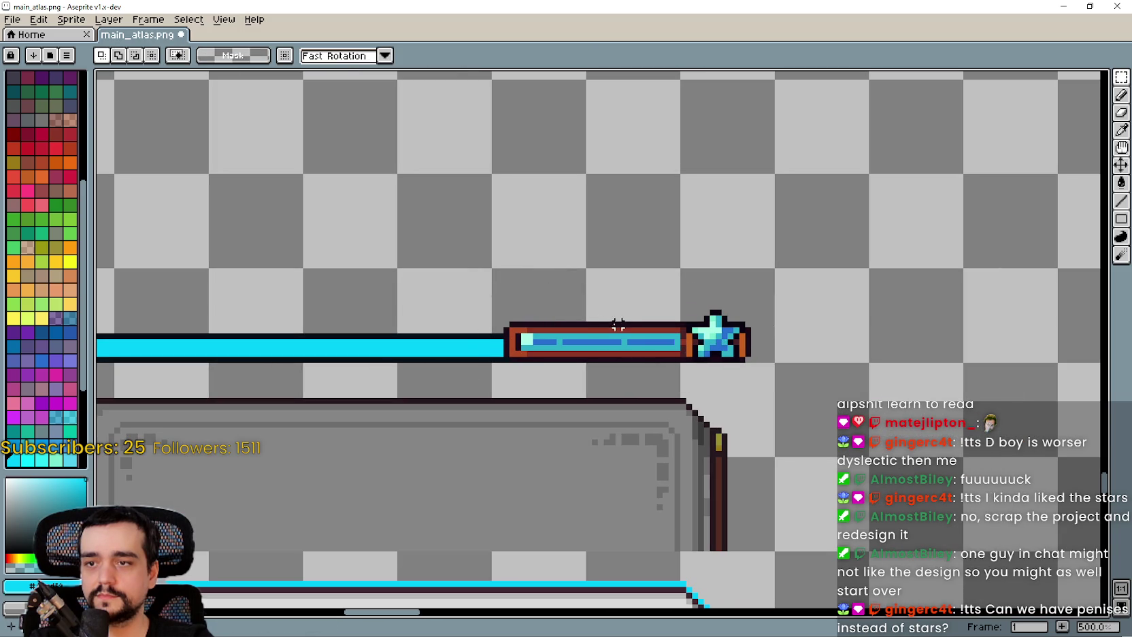
Place the bar's left end cap at the start of the cyan strip
mouse_move(559, 324)
mouse_down()
mouse_move(529, 355)
mouse_move(505, 354)
mouse_up()
scroll(505, 354, down, 1)
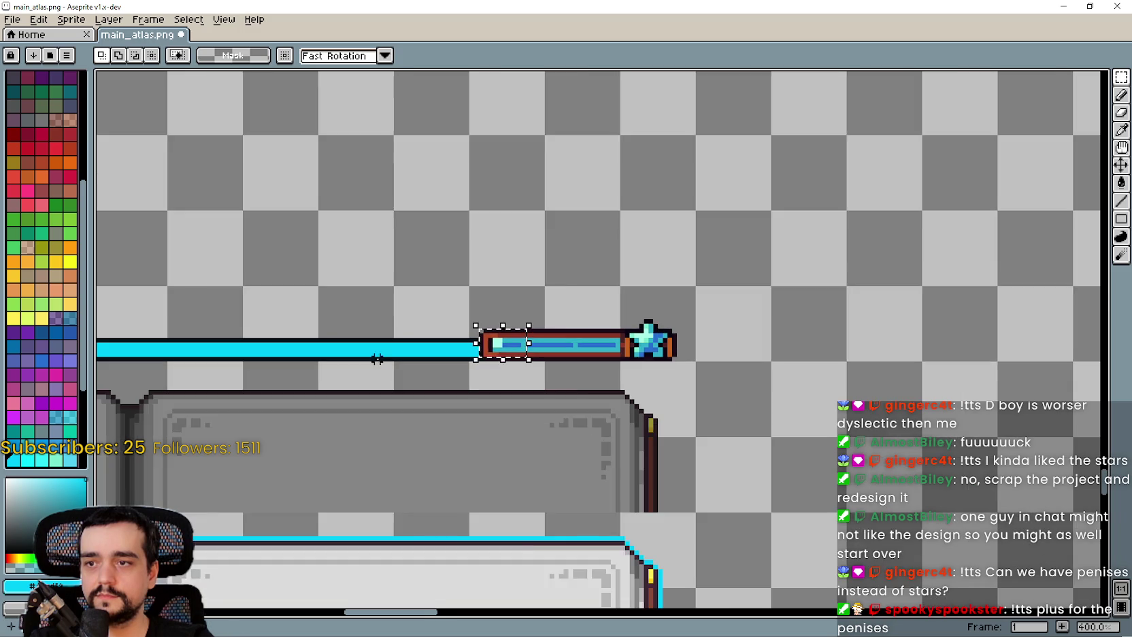
scroll(506, 355, up, 2)
mouse_move(513, 349)
mouse_down()
mouse_move(593, 299)
mouse_move(583, 299)
mouse_move(687, 336)
mouse_move(336, 331)
mouse_move(705, 329)
mouse_move(262, 285)
mouse_move(798, 298)
mouse_move(95, 232)
mouse_move(816, 272)
mouse_move(512, 270)
mouse_move(404, 291)
mouse_move(422, 305)
mouse_move(426, 368)
mouse_up()
scroll(408, 292, up, 2)
scroll(408, 293, up, 3)
scroll(426, 368, down, 5)
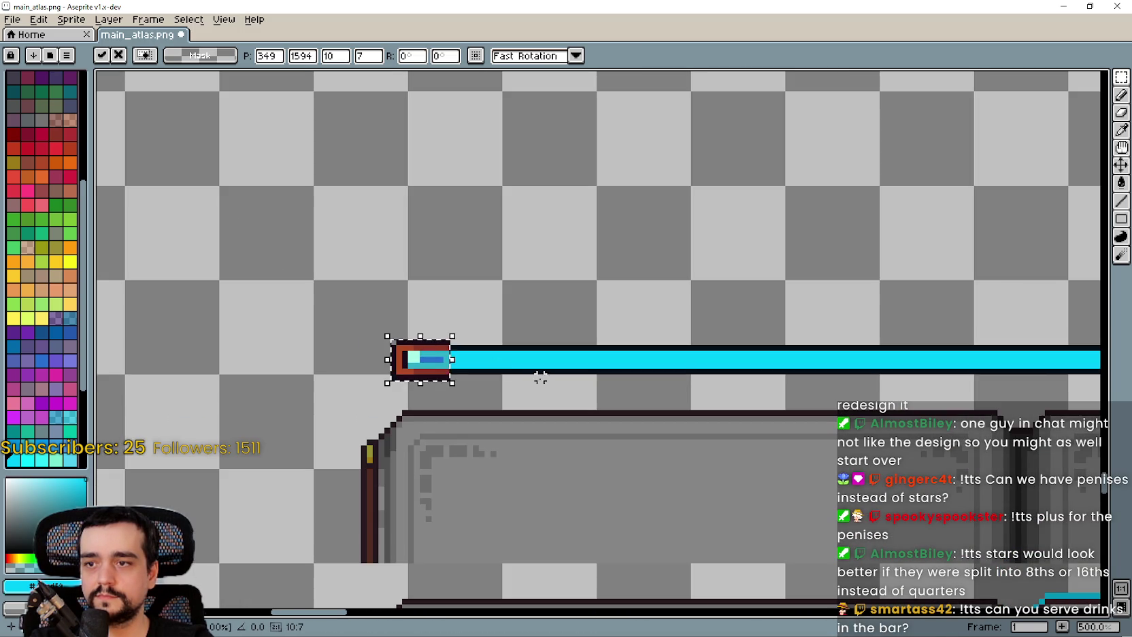
key(Return)
Copy a striped section leftward to lengthen the blue bar
scroll(694, 348, down, 3)
scroll(569, 274, up, 5)
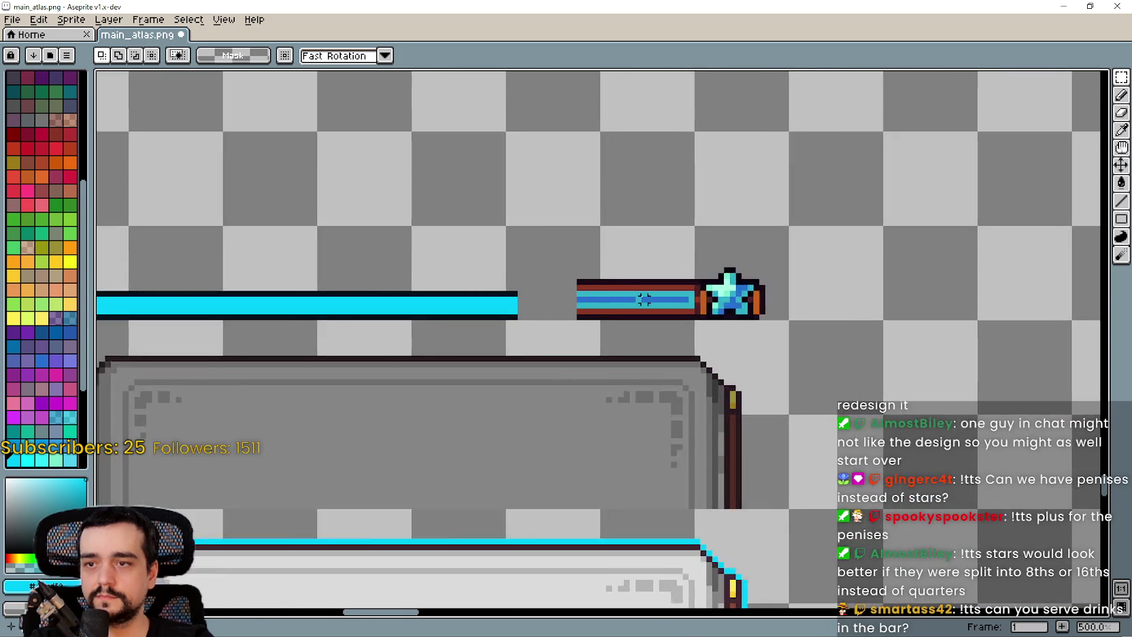
mouse_move(575, 281)
mouse_down()
mouse_move(678, 347)
mouse_move(534, 321)
mouse_move(545, 321)
mouse_up()
scroll(546, 321, left, 5)
mouse_move(779, 281)
mouse_down()
mouse_move(887, 351)
mouse_move(615, 329)
mouse_move(629, 328)
mouse_up()
mouse_move(820, 327)
ctrl+mouse_down()
mouse_move(385, 336)
mouse_move(525, 325)
ctrl+mouse_up()
scroll(525, 325, down, 3)
key(Return)
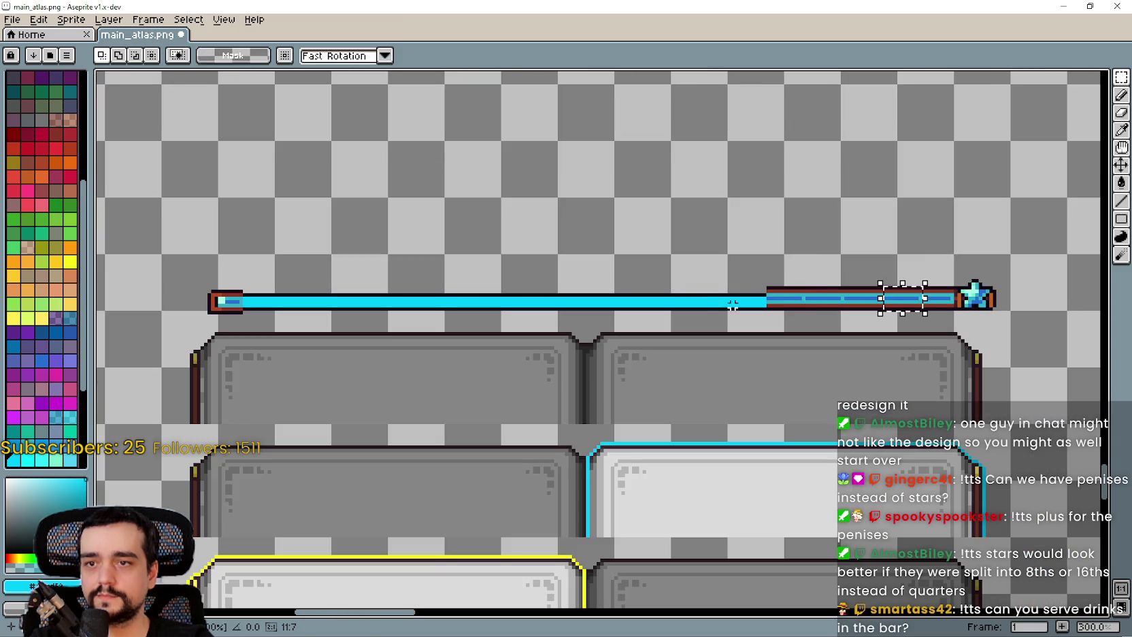
Delete a stray piece and slide more striped sections left to fill the gap
key(Delete)
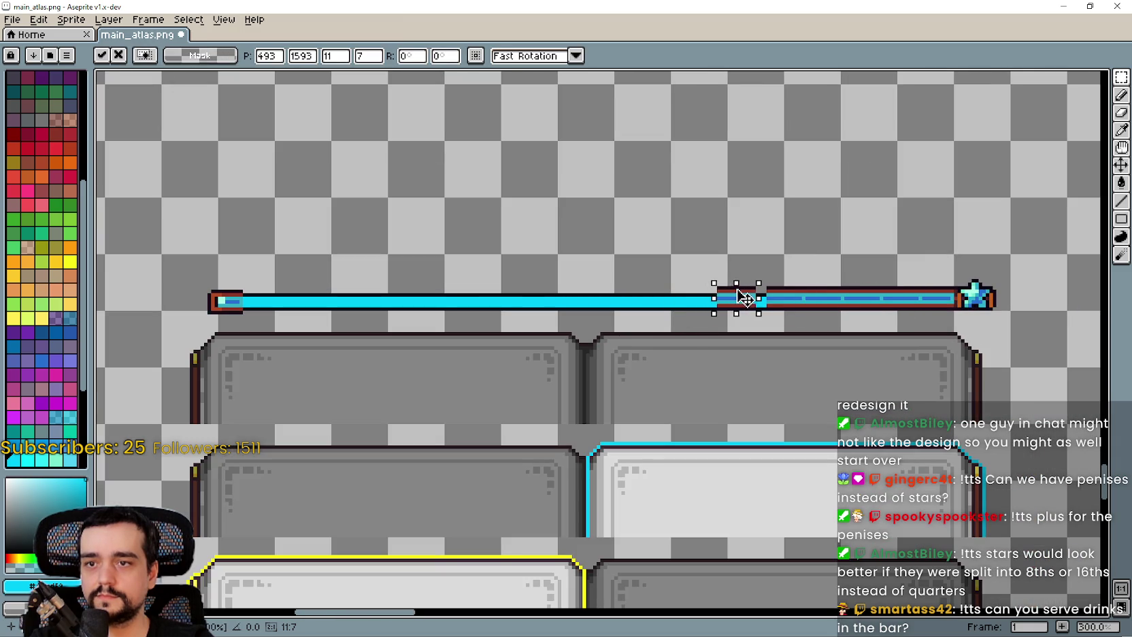
scroll(744, 298, up, 6)
scroll(795, 306, down, 3)
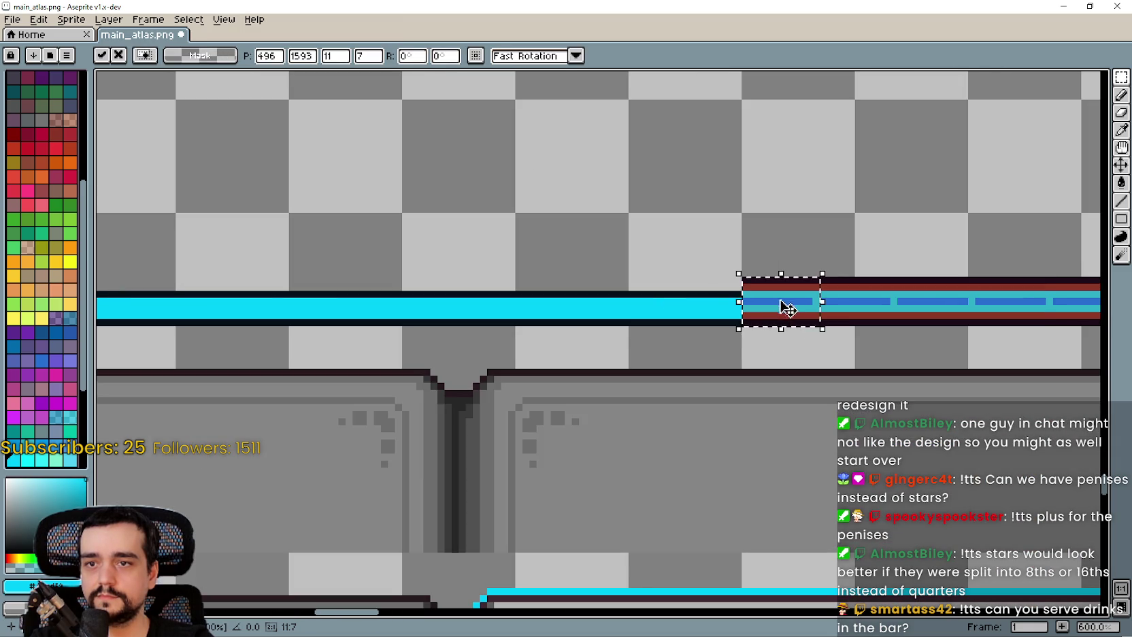
key(Return)
mouse_move(1040, 294)
mouse_down()
mouse_move(605, 320)
mouse_move(688, 306)
mouse_up()
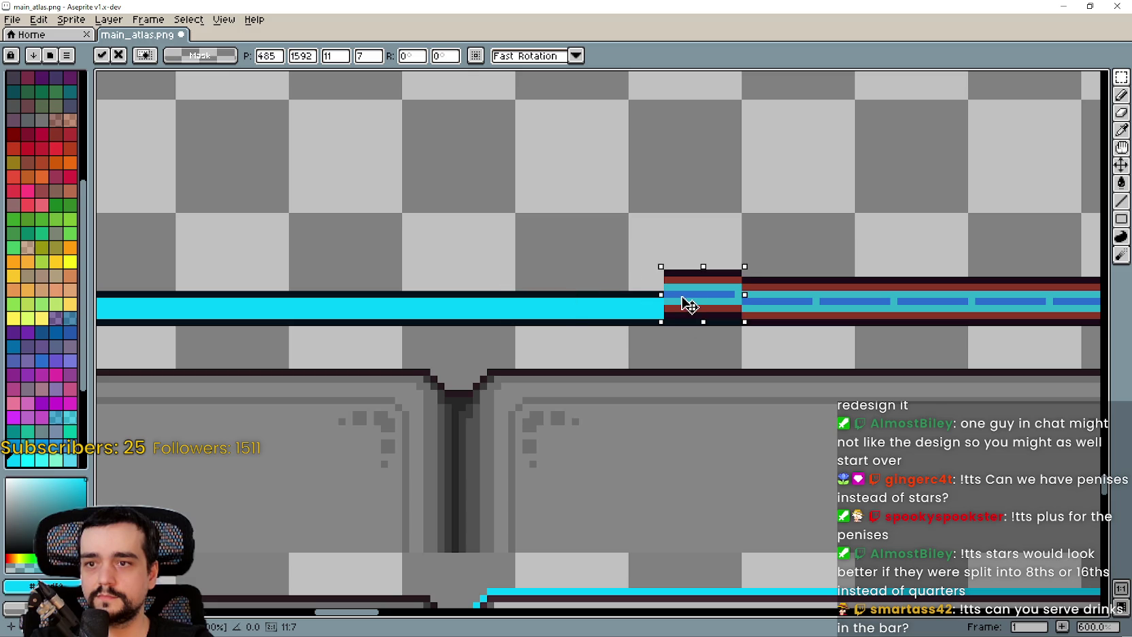
click(816, 336)
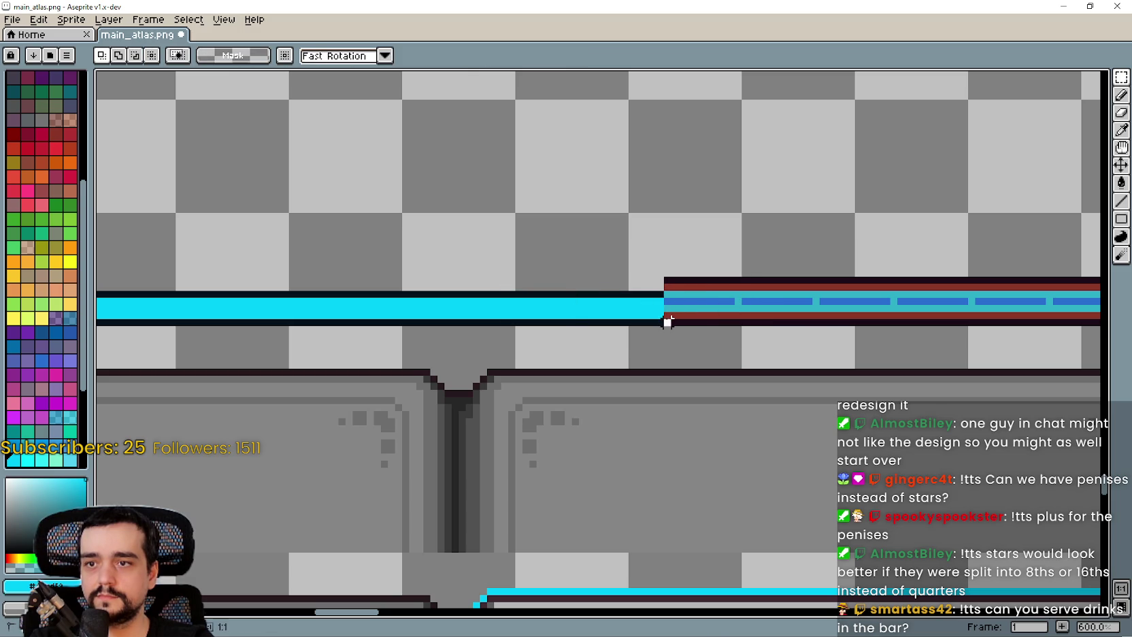
scroll(794, 272, right, 3)
mouse_move(341, 276)
mouse_down()
mouse_move(747, 325)
mouse_move(811, 327)
mouse_move(834, 298)
mouse_move(480, 329)
mouse_move(504, 323)
mouse_up()
scroll(783, 301, left, 3)
scroll(408, 324, down, 3)
key(Return)
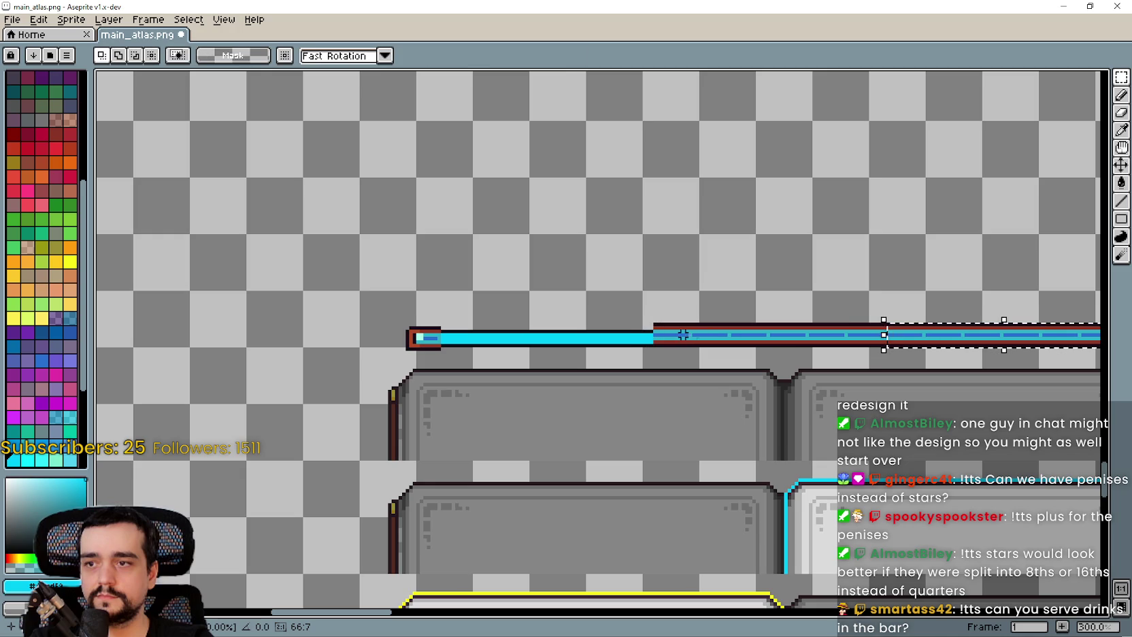
Slide the striped section further left toward the end cap and commit it
drag(867, 332, 505, 331)
scroll(490, 333, up, 3)
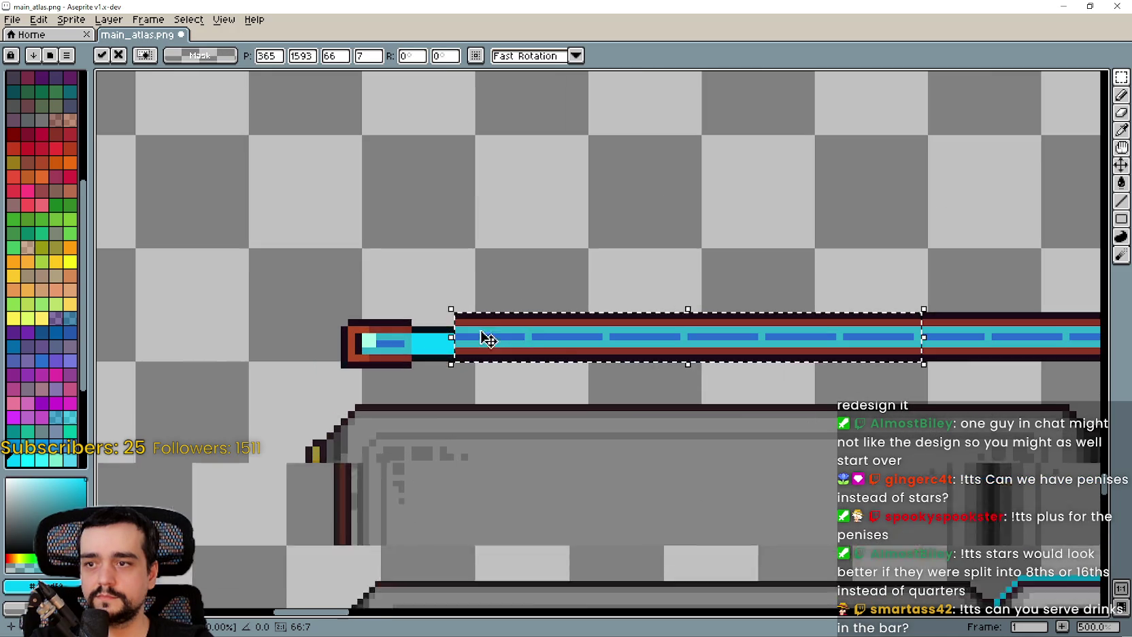
mouse_move(581, 340)
mouse_down()
mouse_move(556, 345)
mouse_move(538, 331)
mouse_move(571, 335)
mouse_up()
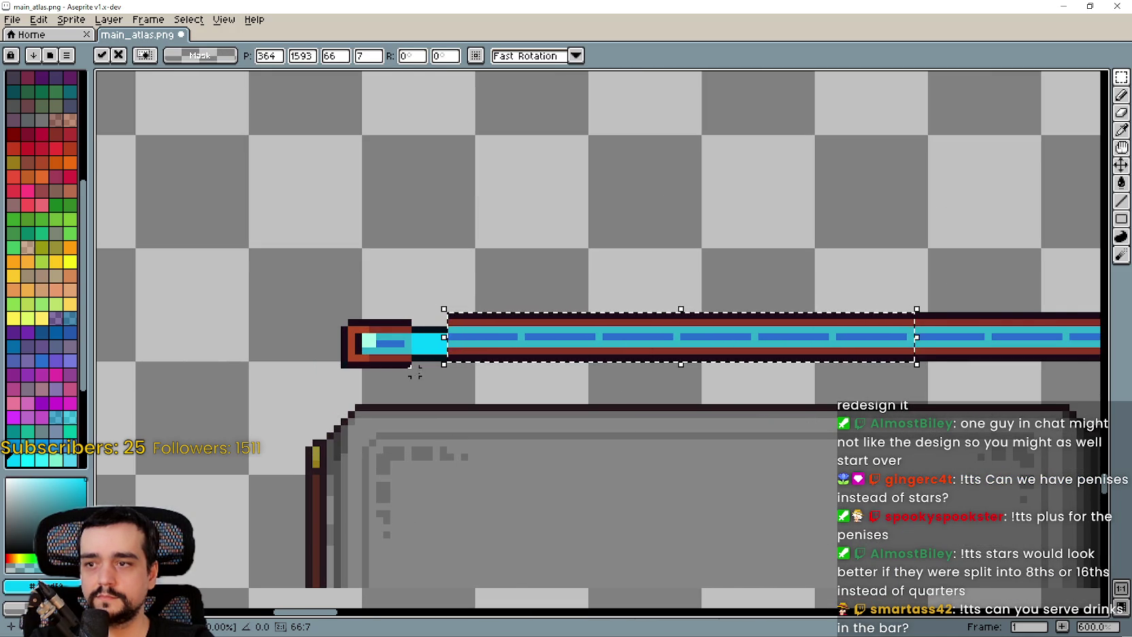
scroll(393, 359, up, 1)
click(398, 354)
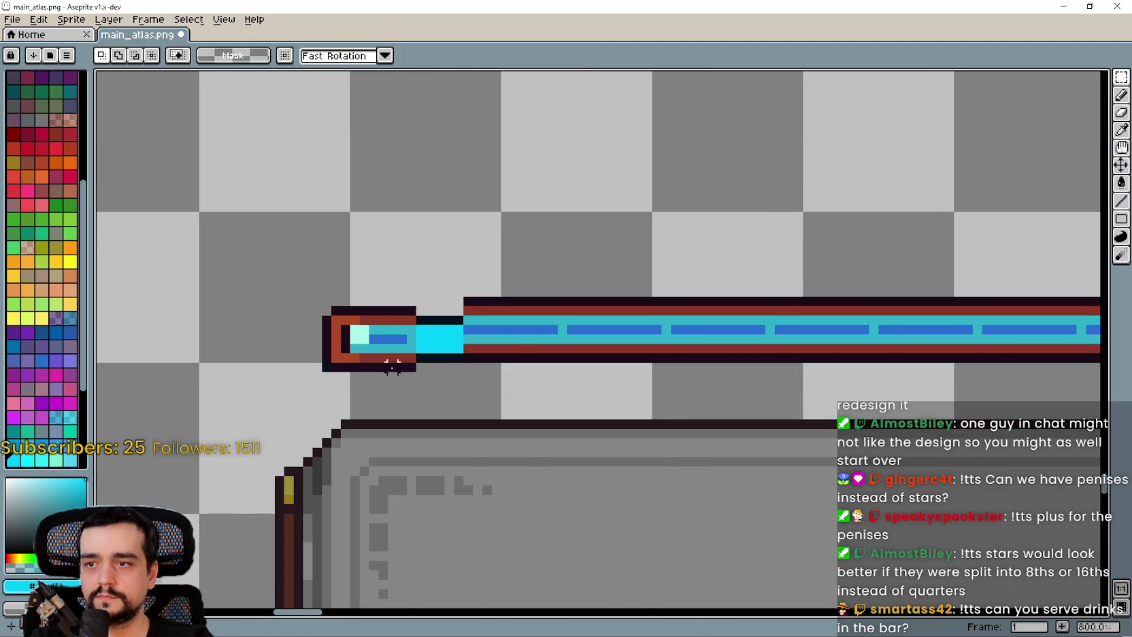
scroll(401, 351, up, 3)
scroll(449, 285, down, 1)
Nudge the left end cap right so it butts against the dashes
drag(468, 236, 349, 319)
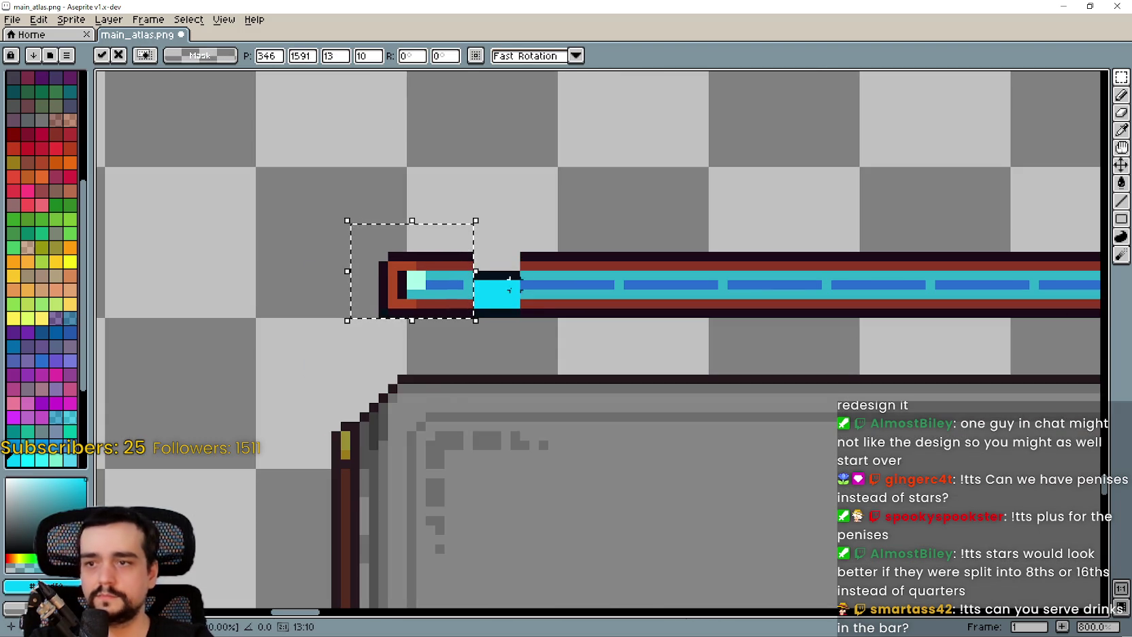
click(394, 337)
scroll(488, 275, up, 2)
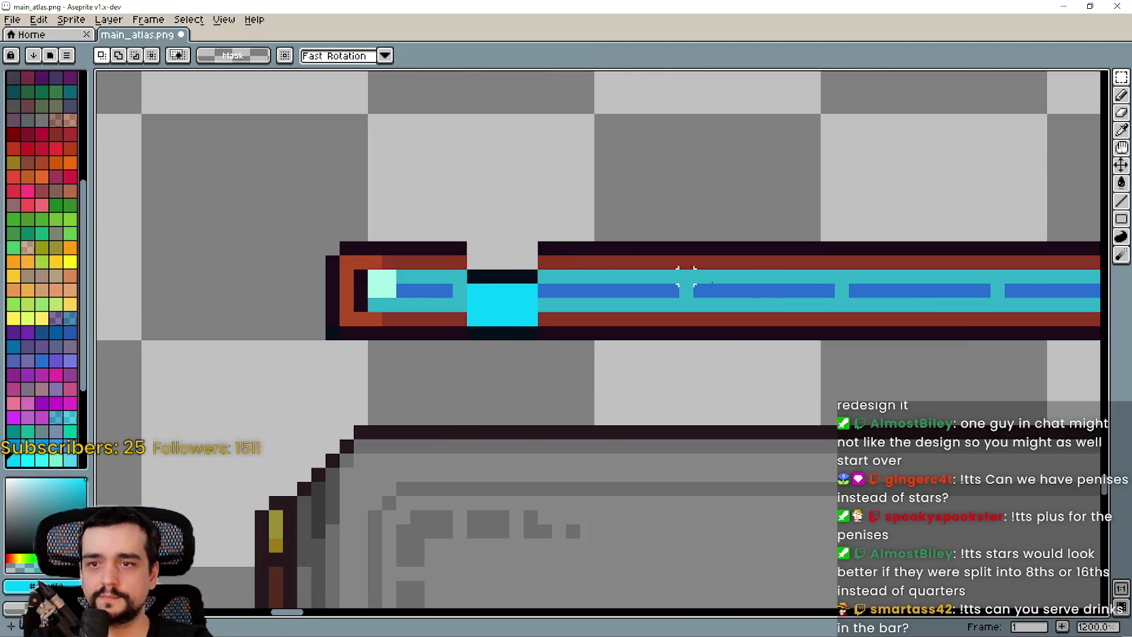
scroll(629, 261, down, 6)
scroll(629, 286, right, 5)
scroll(647, 324, up, 1)
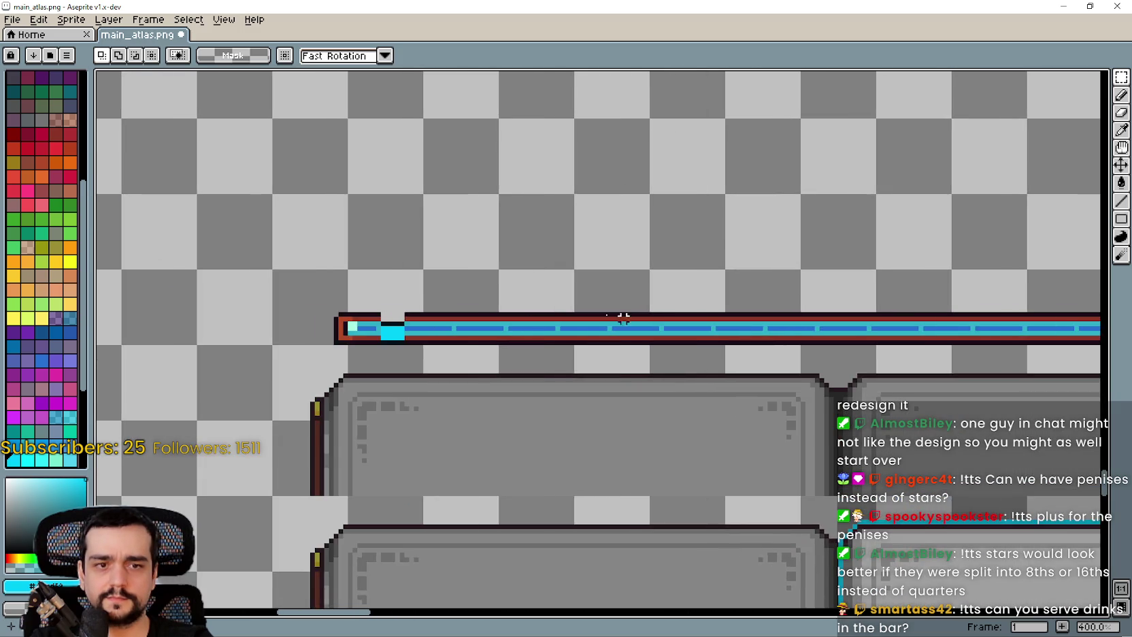
scroll(331, 331, up, 2)
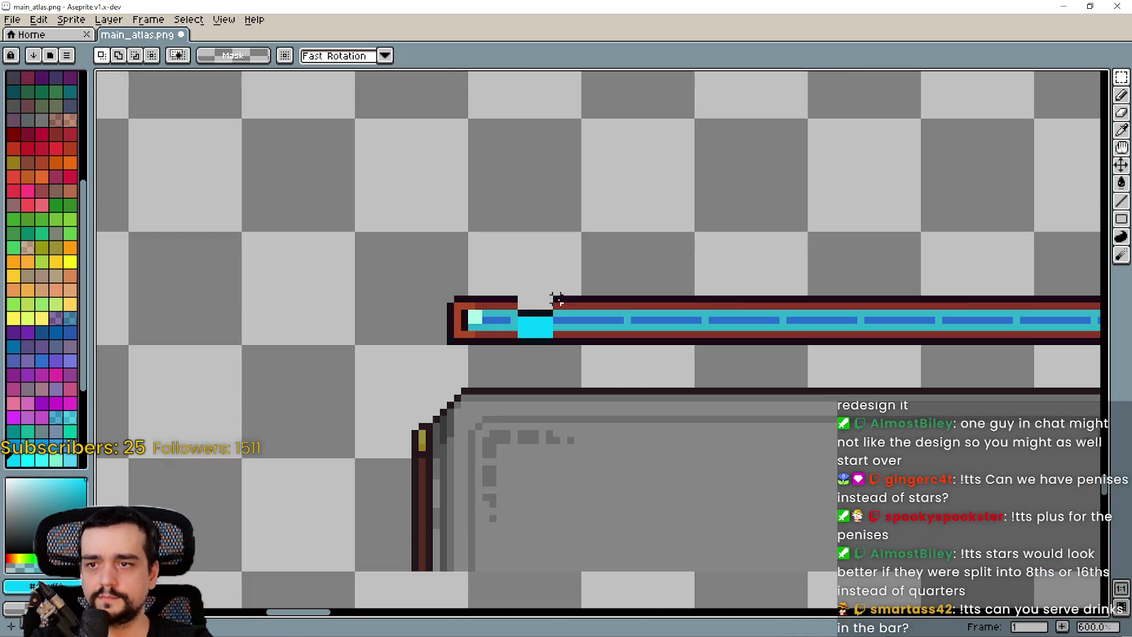
scroll(469, 304, up, 3)
mouse_move(425, 288)
mouse_down()
mouse_move(523, 378)
mouse_move(568, 385)
mouse_up()
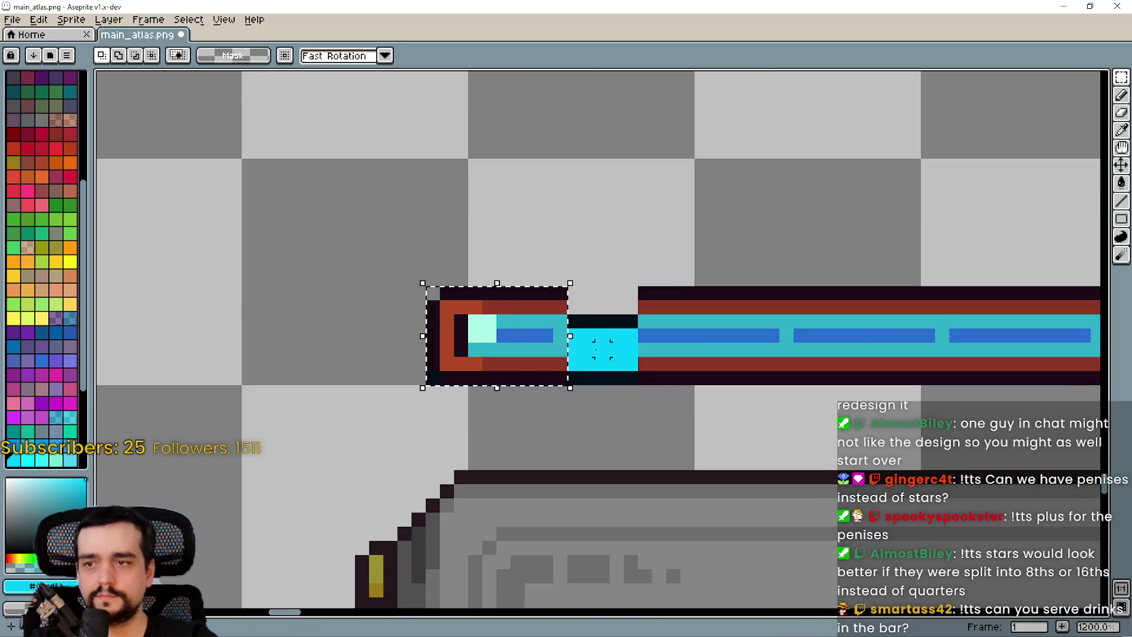
key(Right)
key(Right)
key(Right)
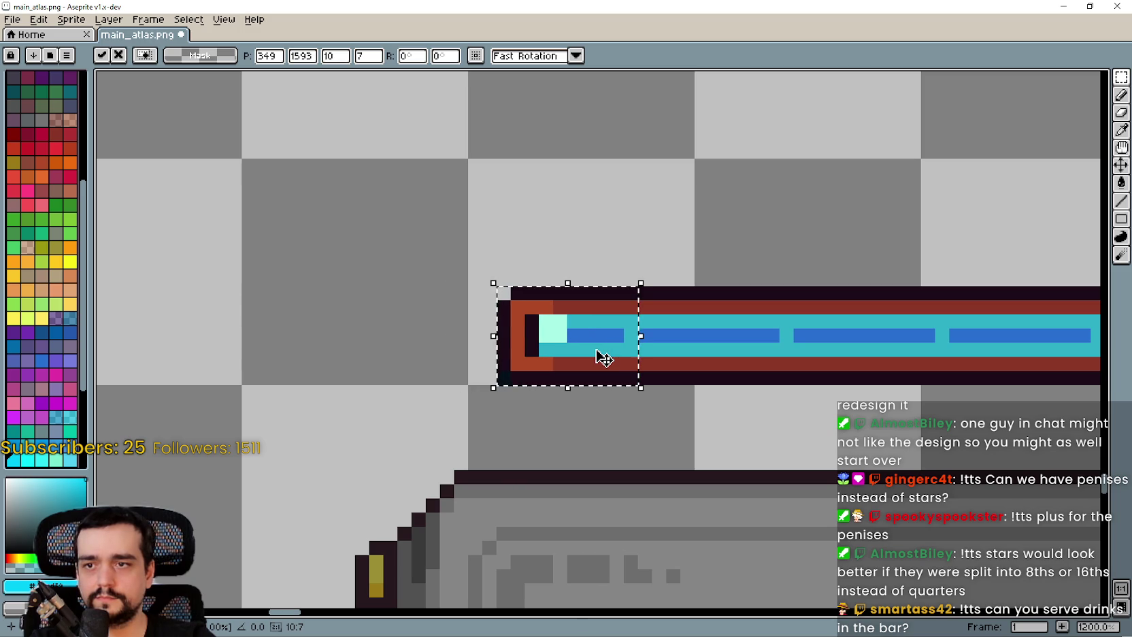
click(517, 405)
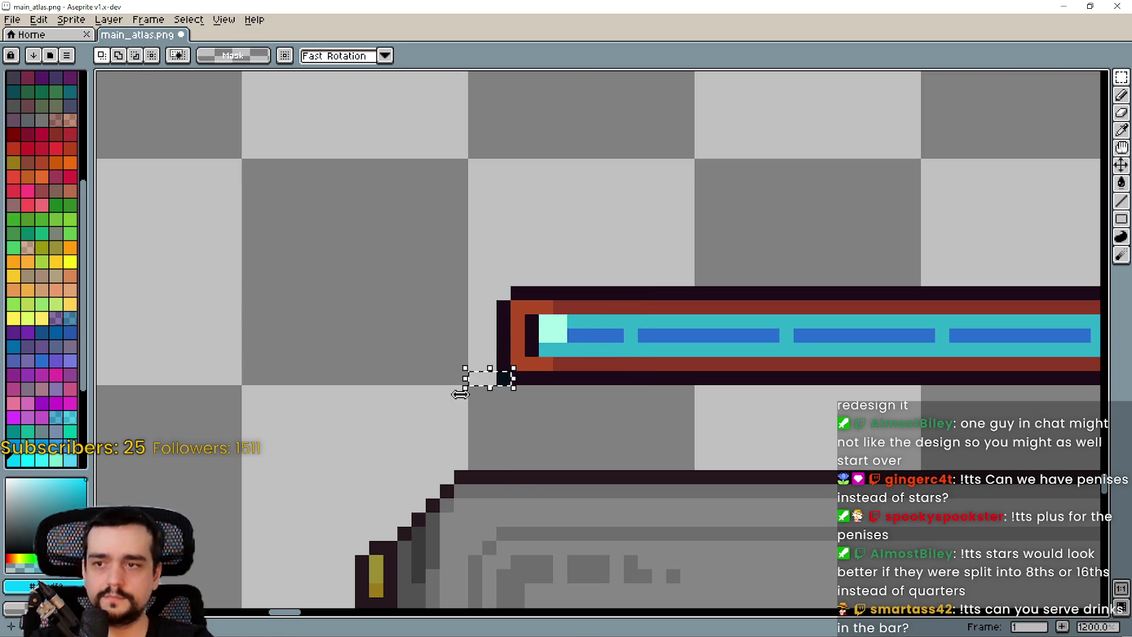
scroll(460, 392, down, 8)
scroll(523, 381, up, 1)
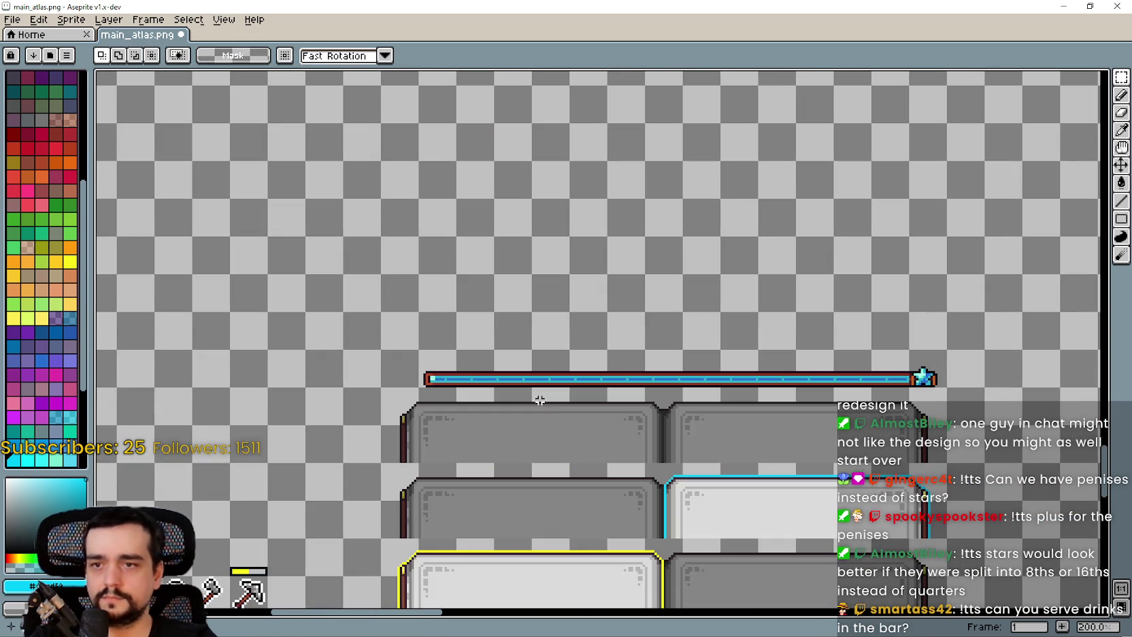
Shift the whole finished mana bar two pixels left and save main_atlas.png
mouse_move(956, 356)
mouse_down()
mouse_move(416, 379)
mouse_move(378, 393)
mouse_up()
key(Left)
key(Left)
key(Left)
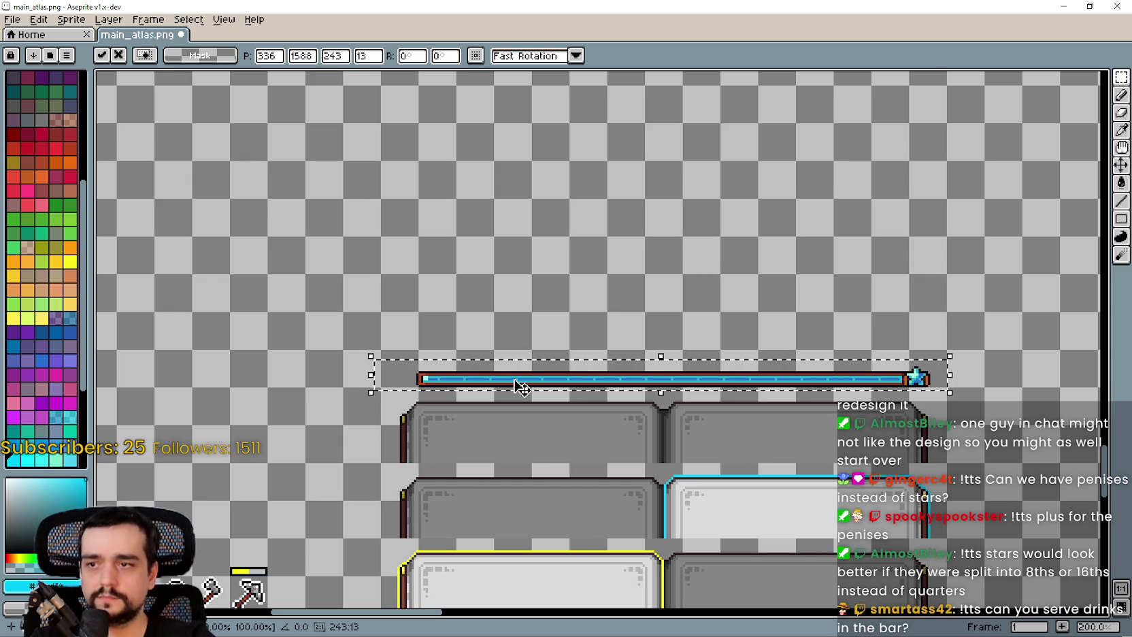
key(Left)
key(Left)
key(Left)
key(ctrl+d)
key(ctrl+s)
Look over the saved bar in the atlas, then minimise Aseprite
drag(424, 154, 419, 116)
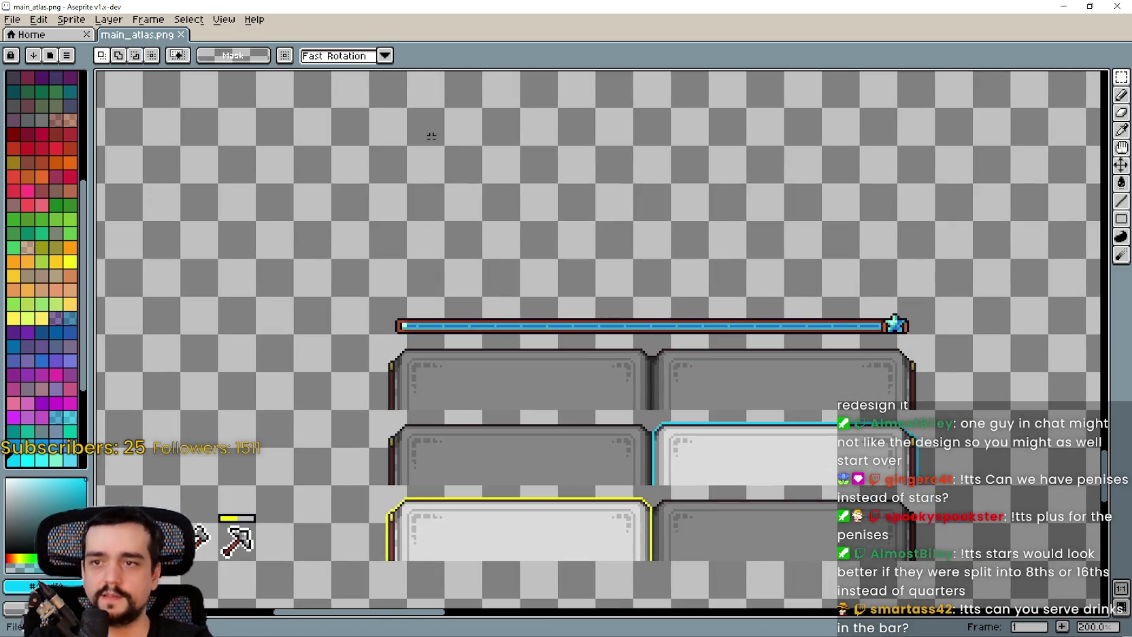
scroll(421, 184, up, 2)
drag(425, 341, 152, 156)
scroll(151, 156, down, 2)
drag(362, 236, 427, 248)
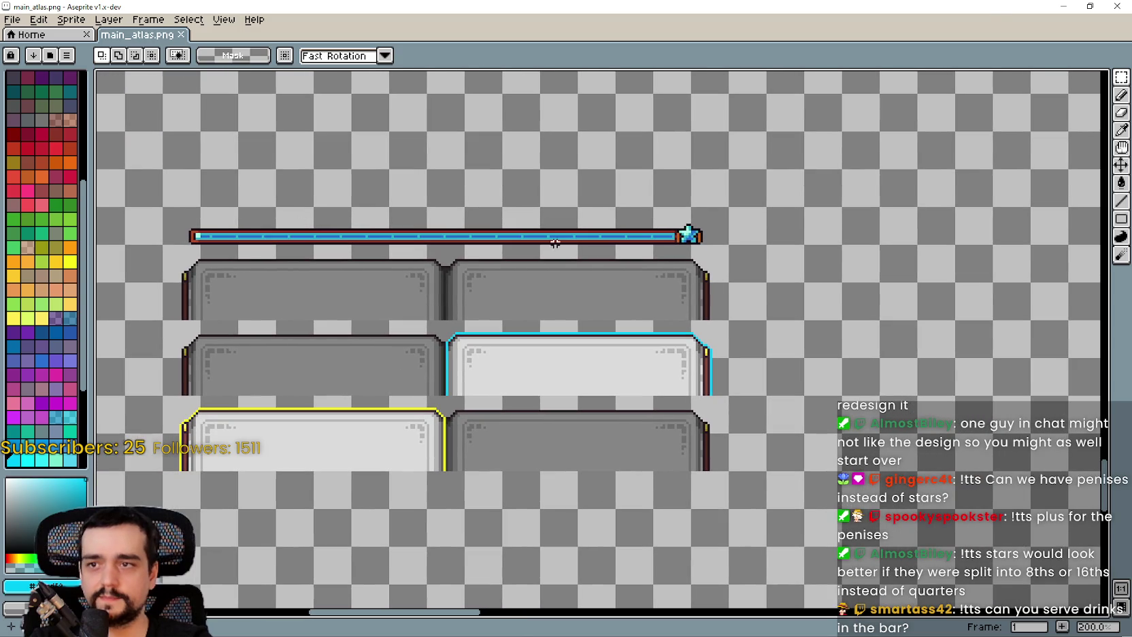
click(1073, 12)
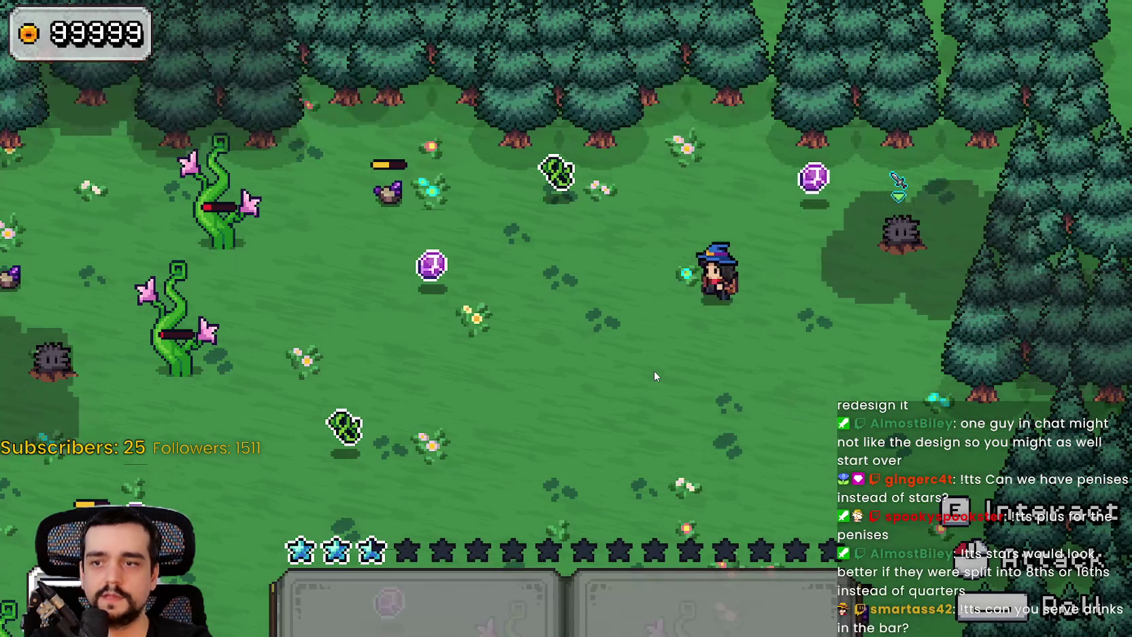
Walk the mage through the forest into the pillar portal to a new field
key(w)
key(a)
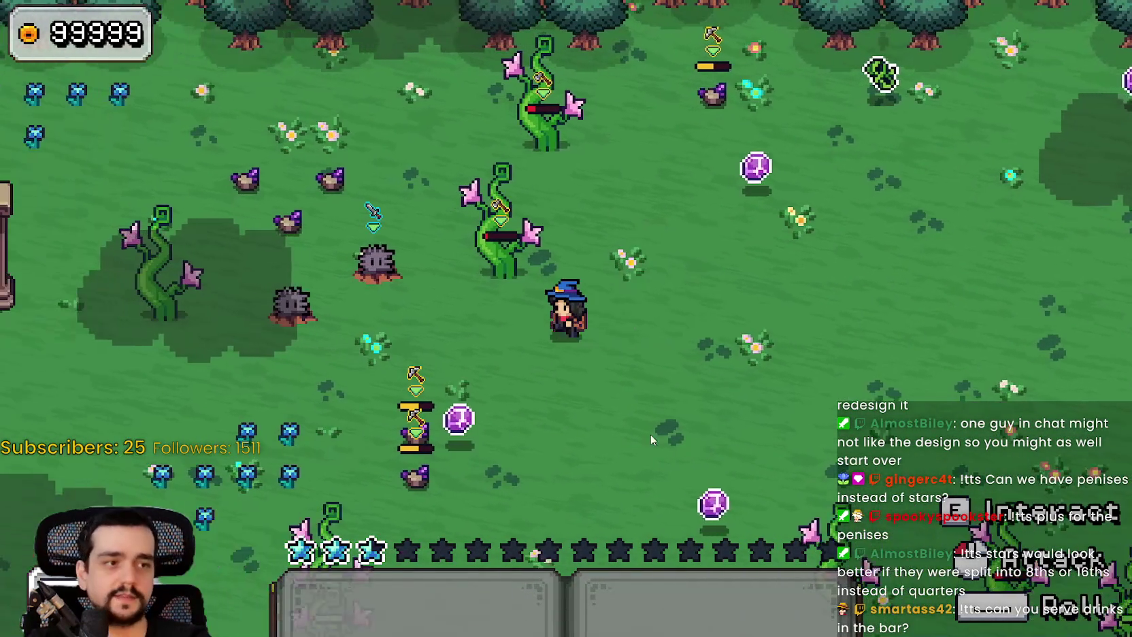
key(a)
key(s)
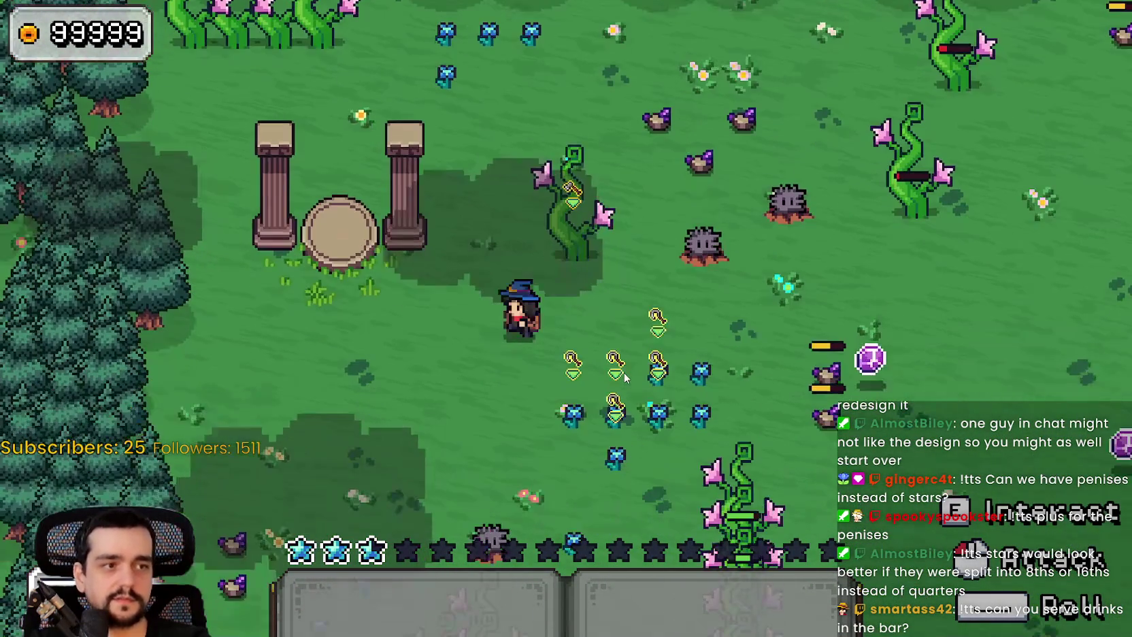
key(w)
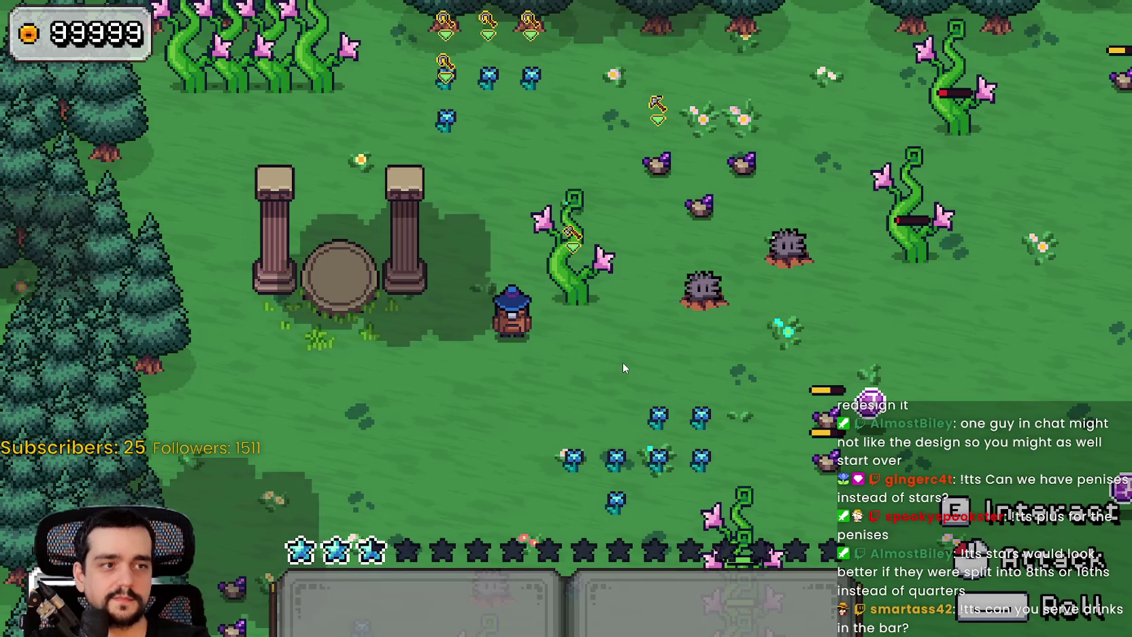
key(w)
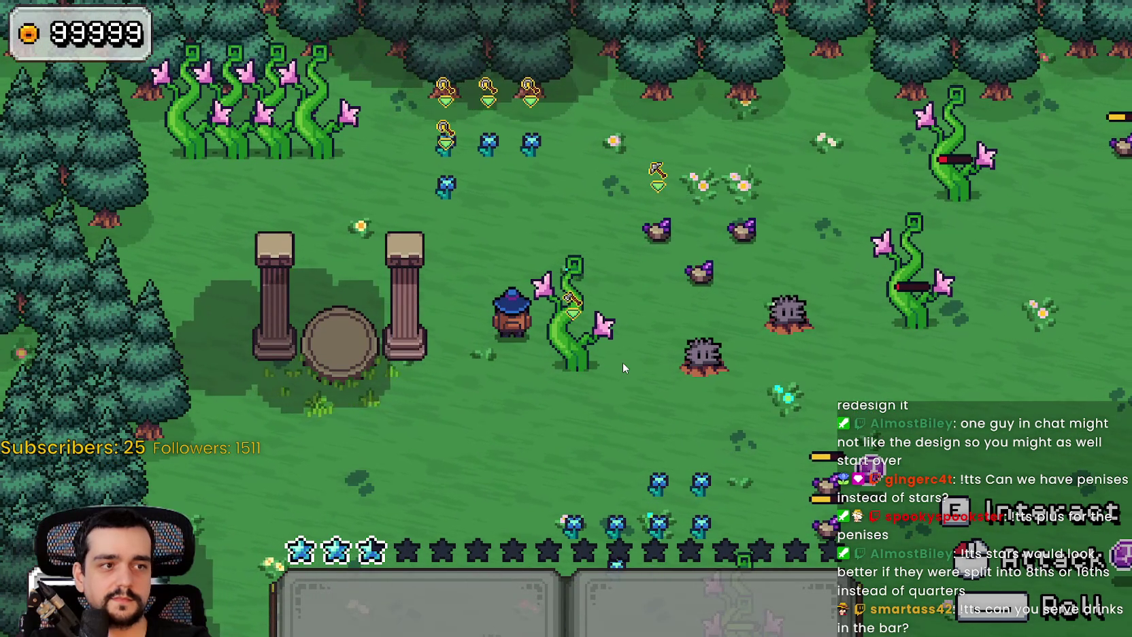
key(a)
key(e)
key(e)
Roam the new field as the star mana row refills, then stop the game with F8
key(d)
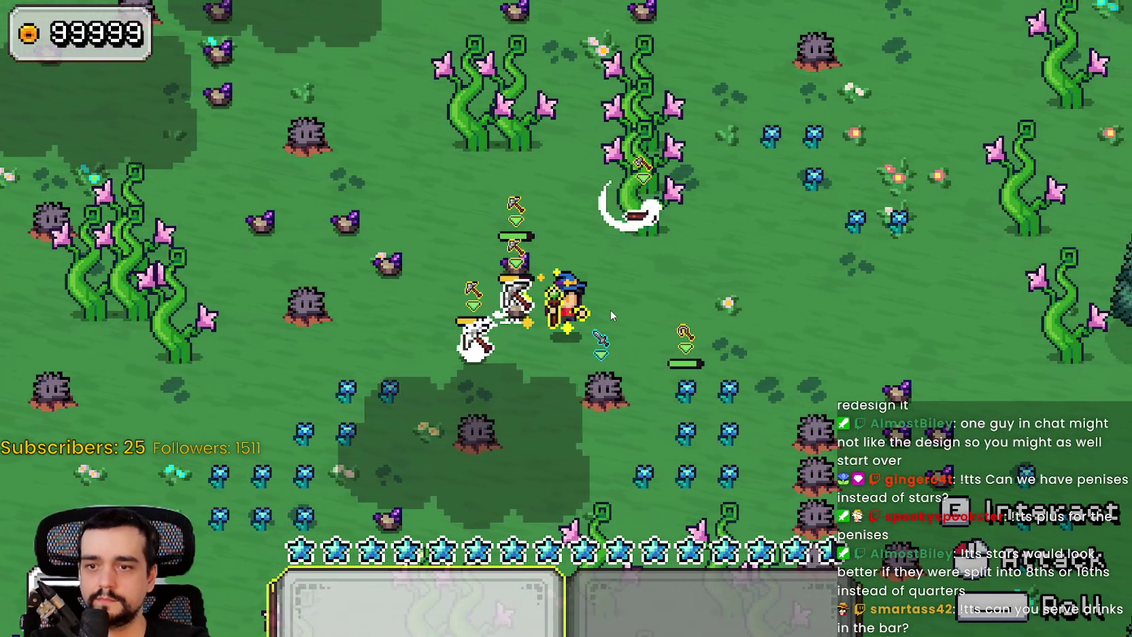
key(w)
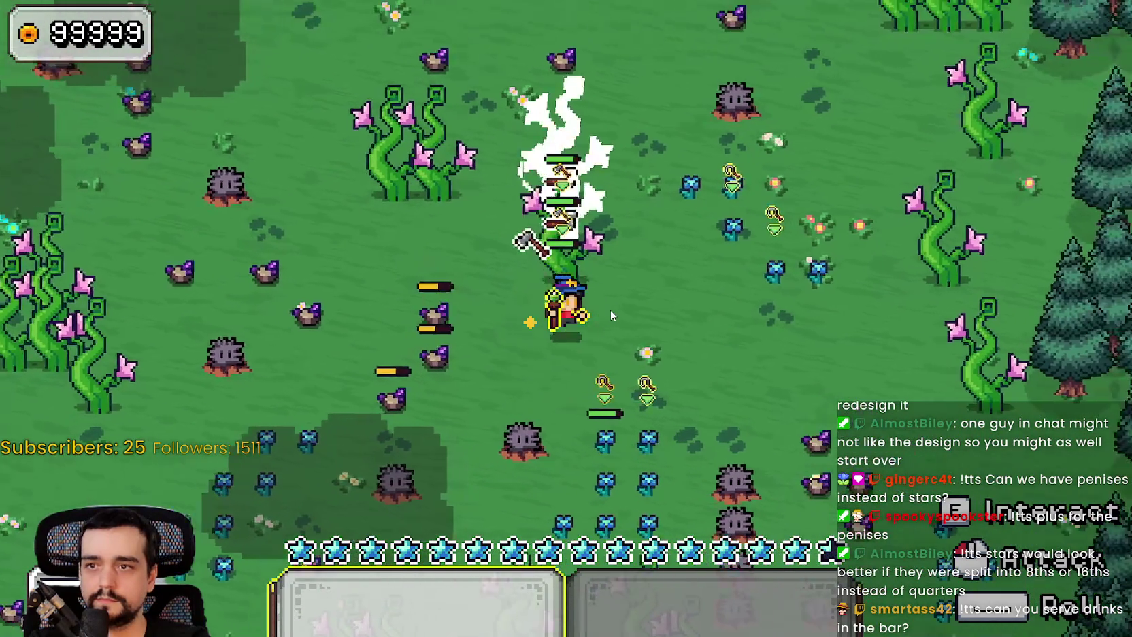
key(w)
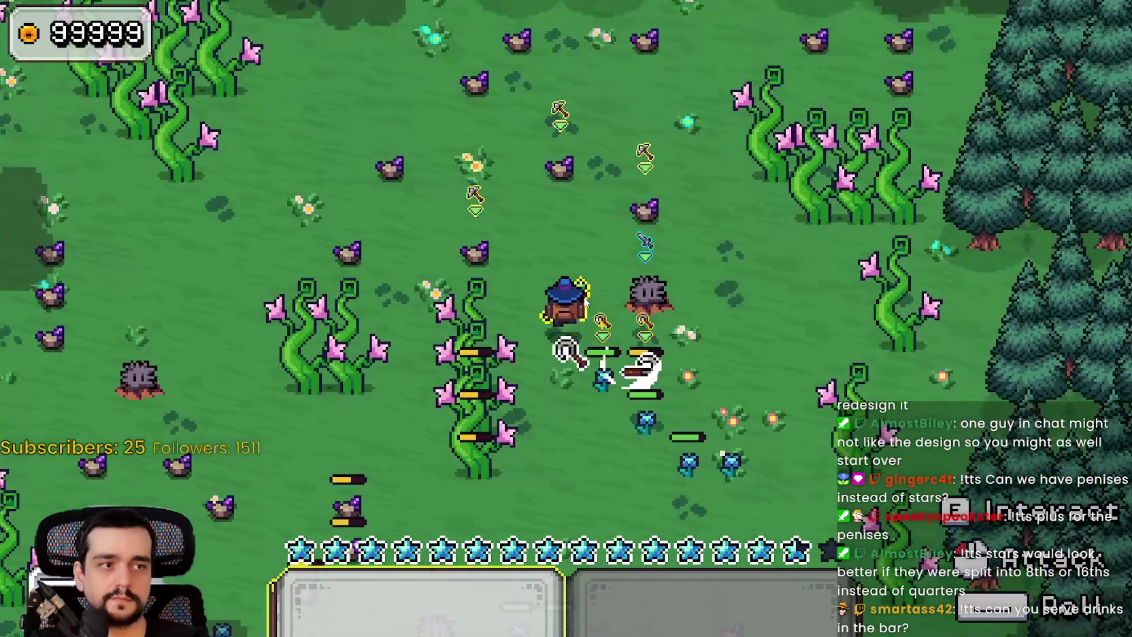
key(w)
key(a)
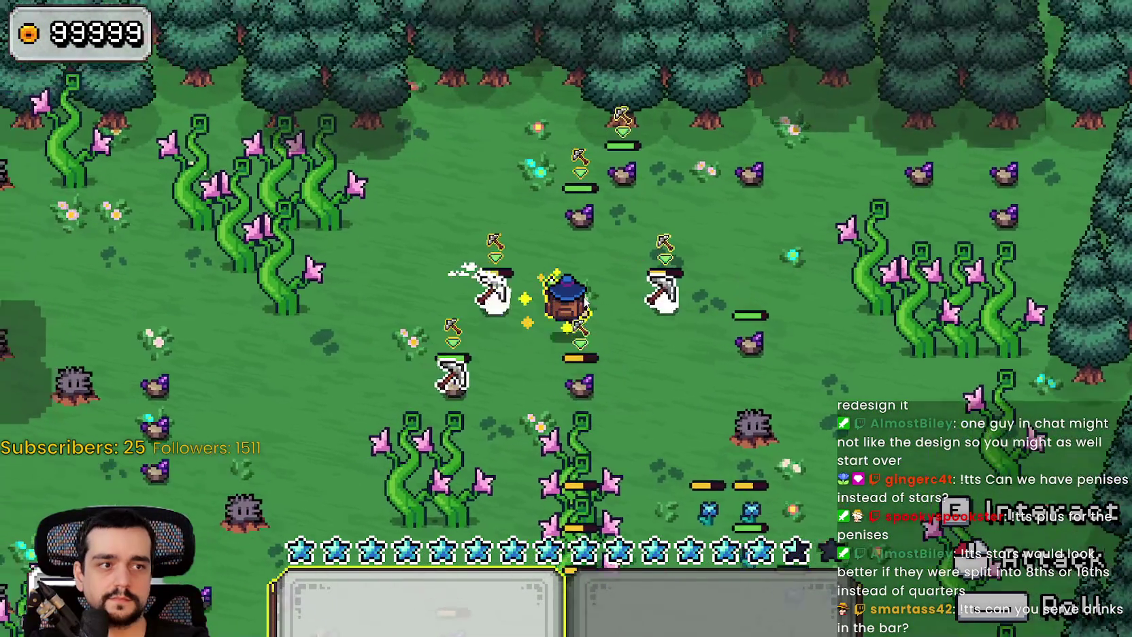
key(s)
key(d)
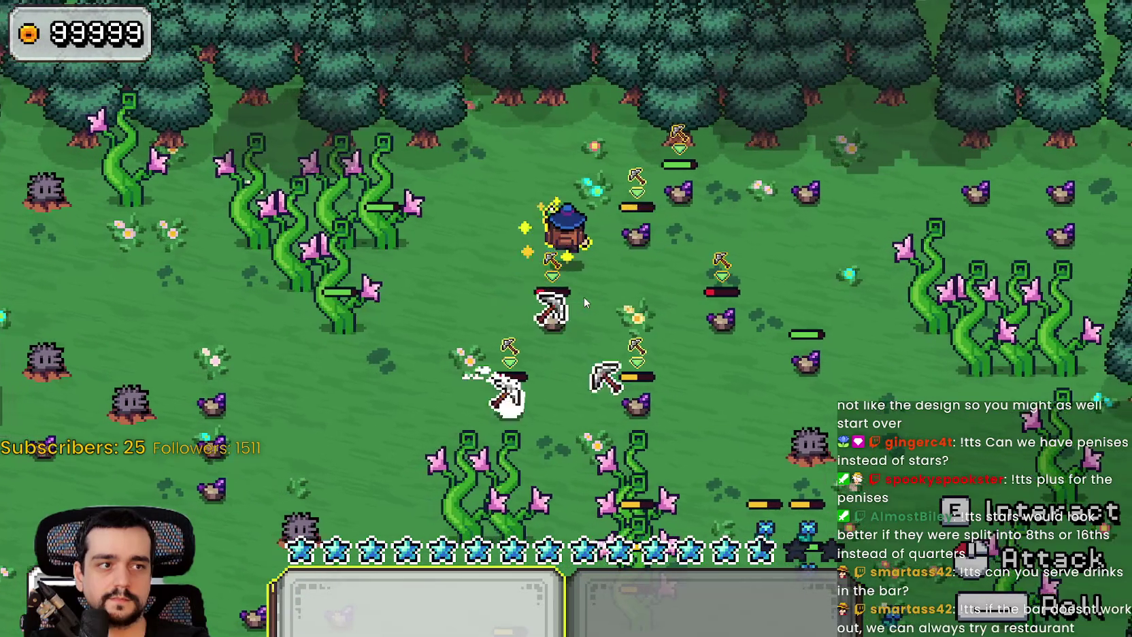
key(w)
key(a)
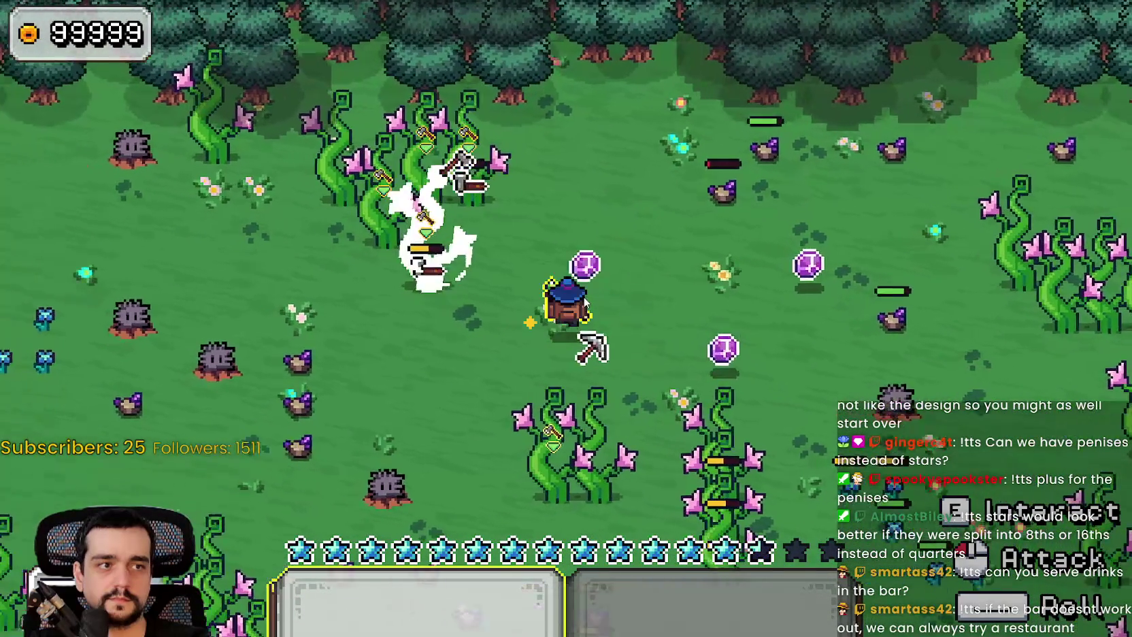
key(a)
key(s)
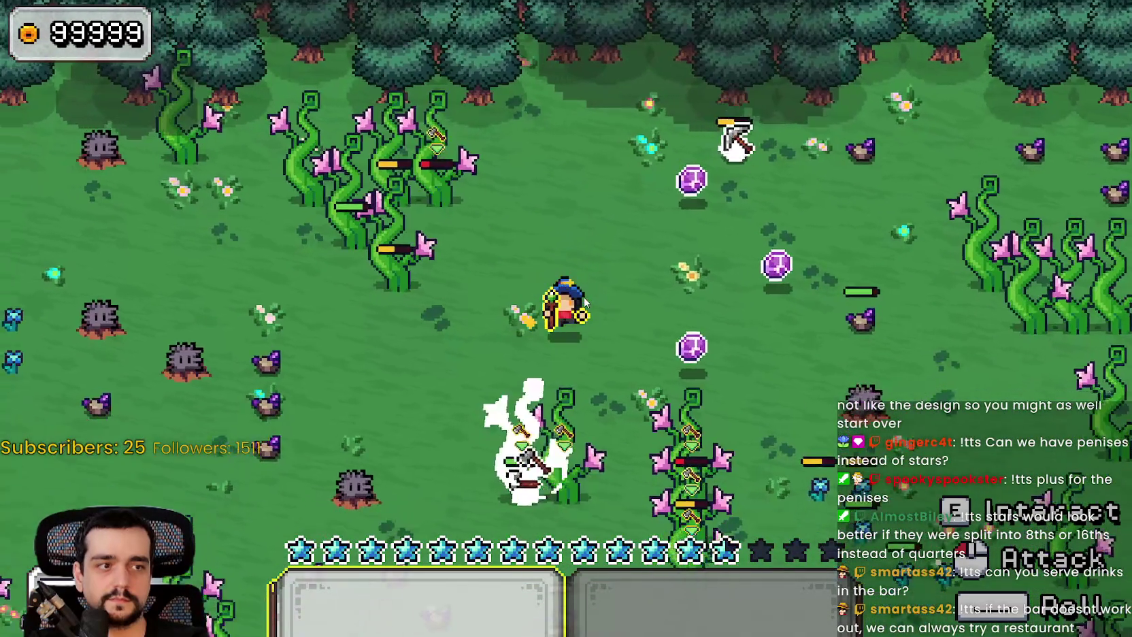
key(a)
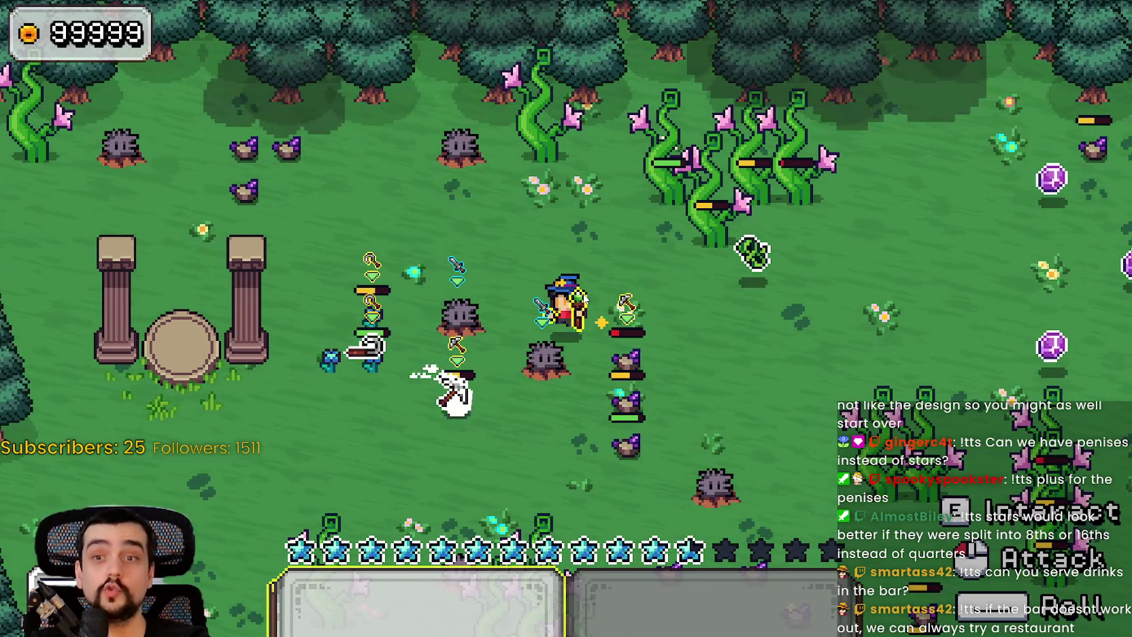
key(s)
key(d)
key(w)
key(d)
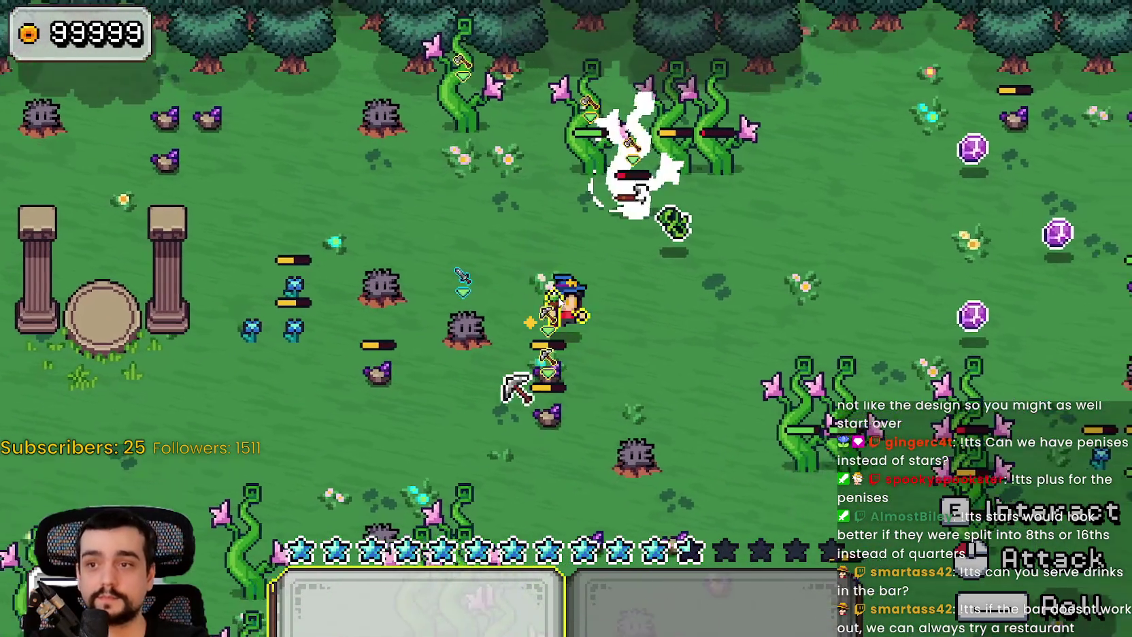
key(w)
key(d)
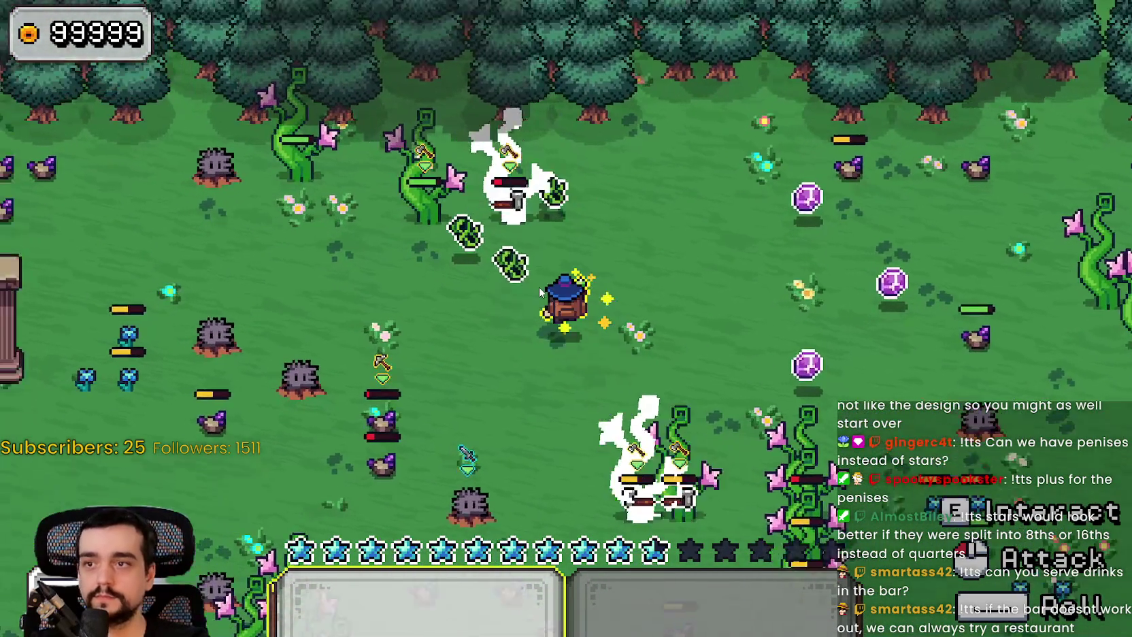
key(s)
key(d)
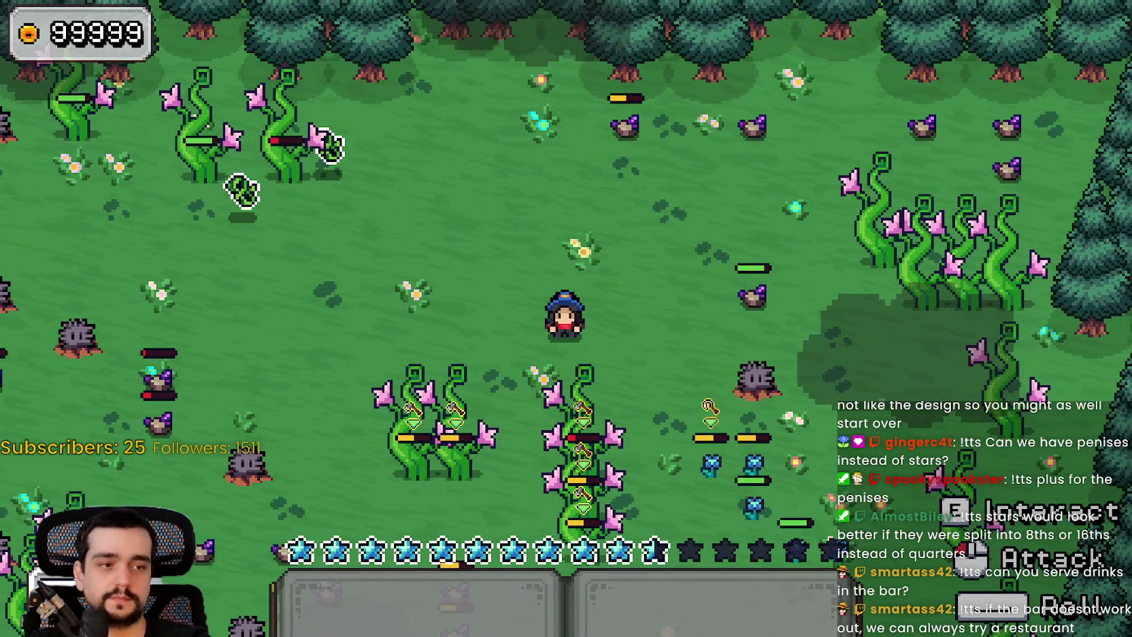
key(F8)
click(801, 293)
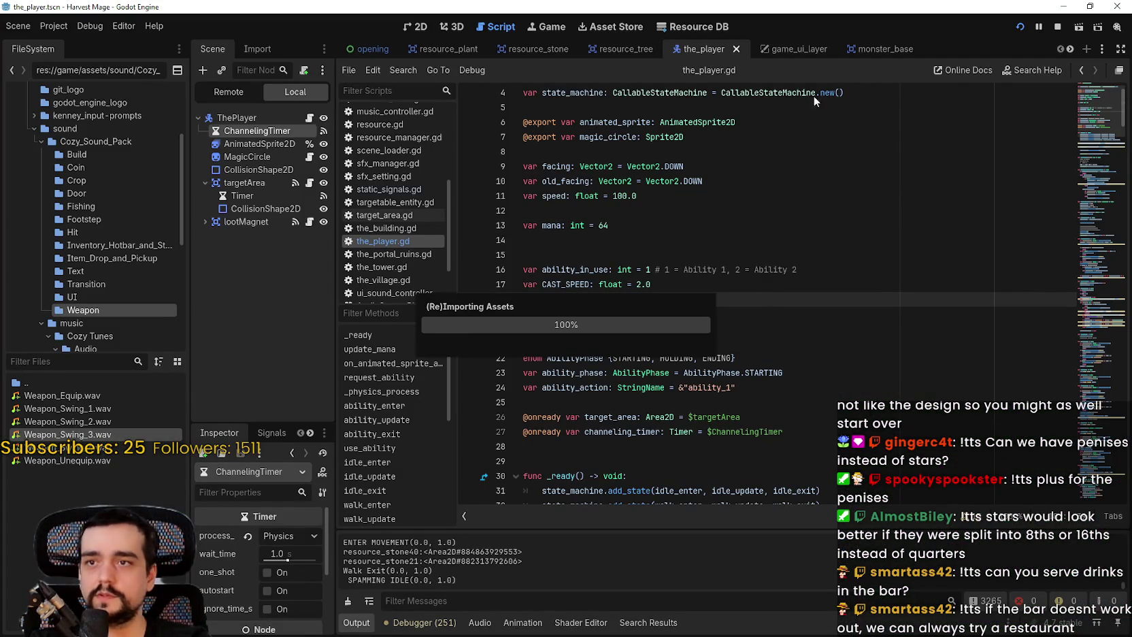
Check the editor menu, then preview AbilityBook's 240×32 texture in the Inspector
click(122, 25)
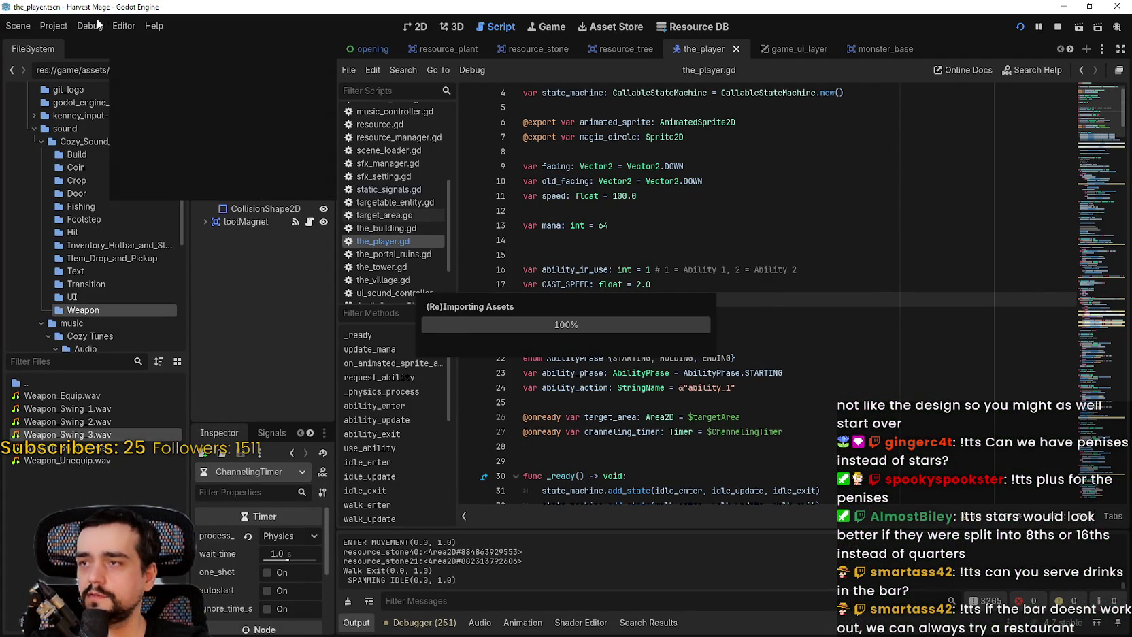
click(800, 48)
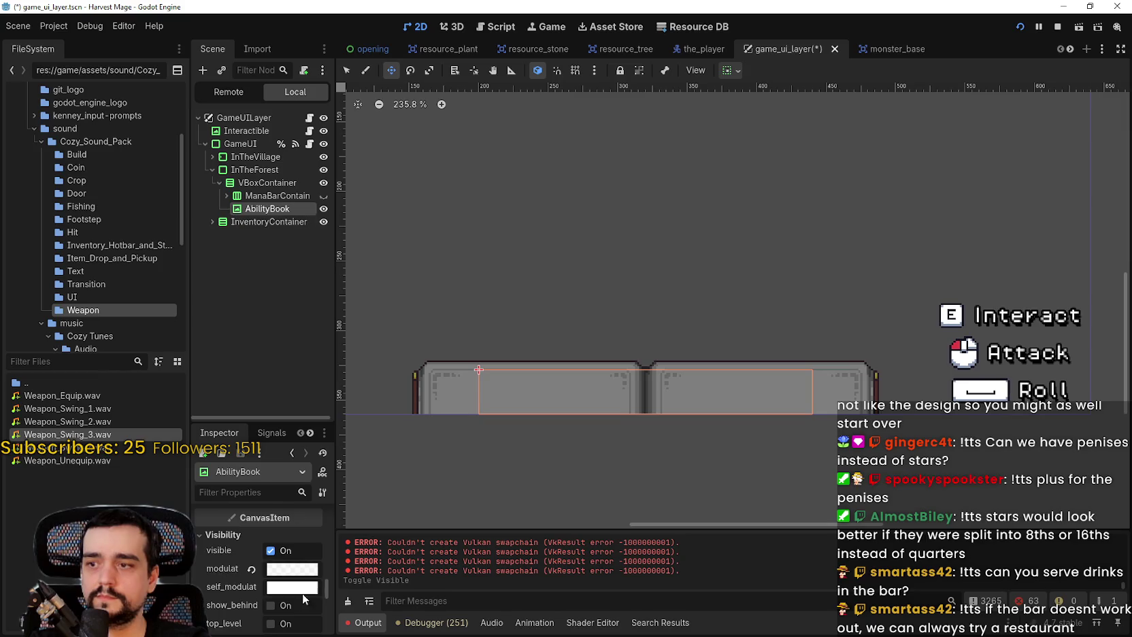
scroll(293, 585, down, 1)
drag(323, 577, 343, 499)
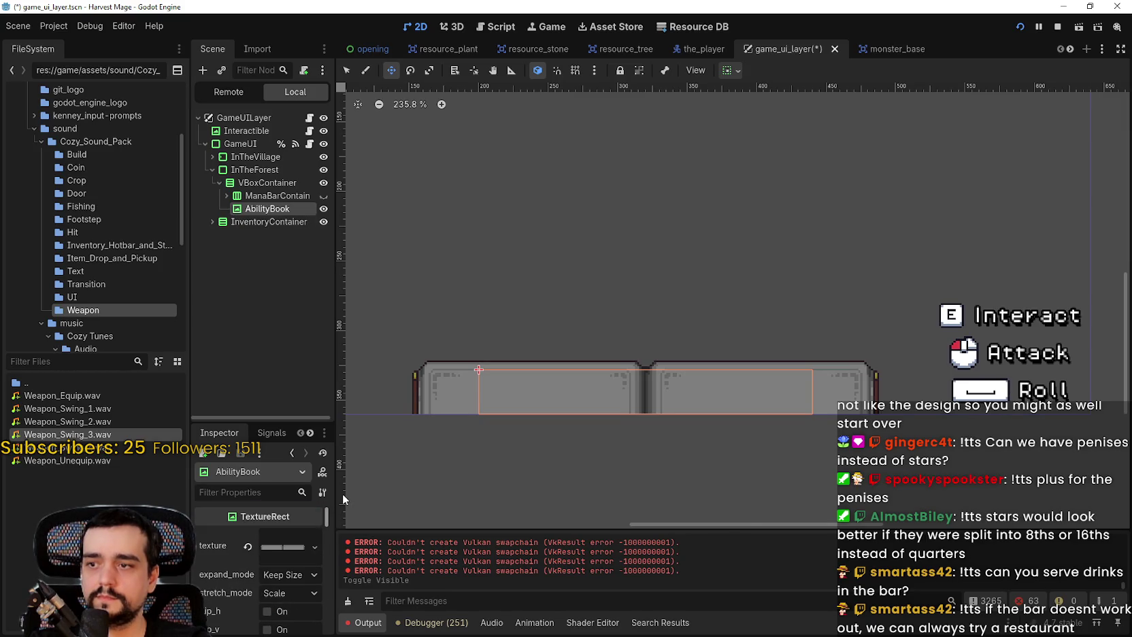
click(269, 549)
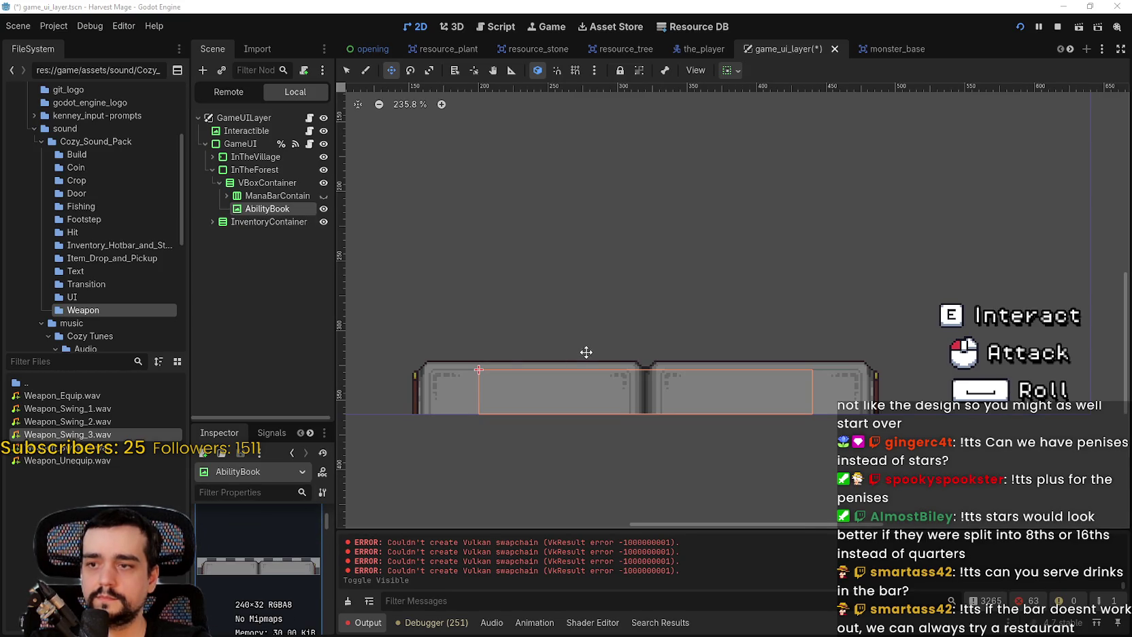
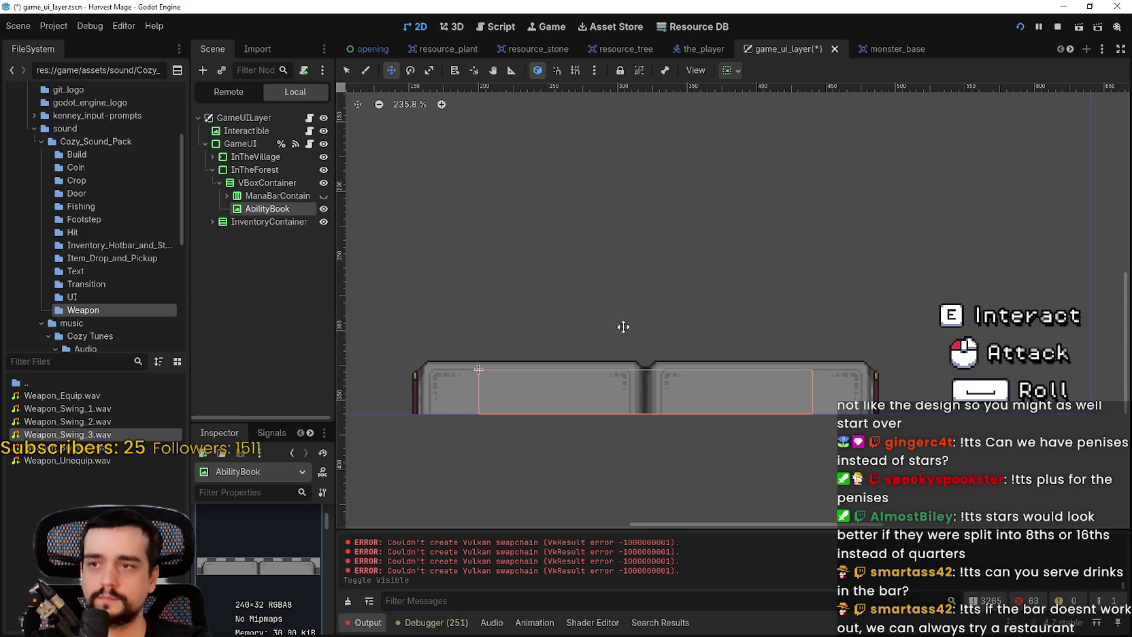
Add a TextureRect under VBoxContainer, then undo it after it drops into ManaBarContainer
scroll(598, 300, up, 2)
click(265, 183)
right_click(259, 185)
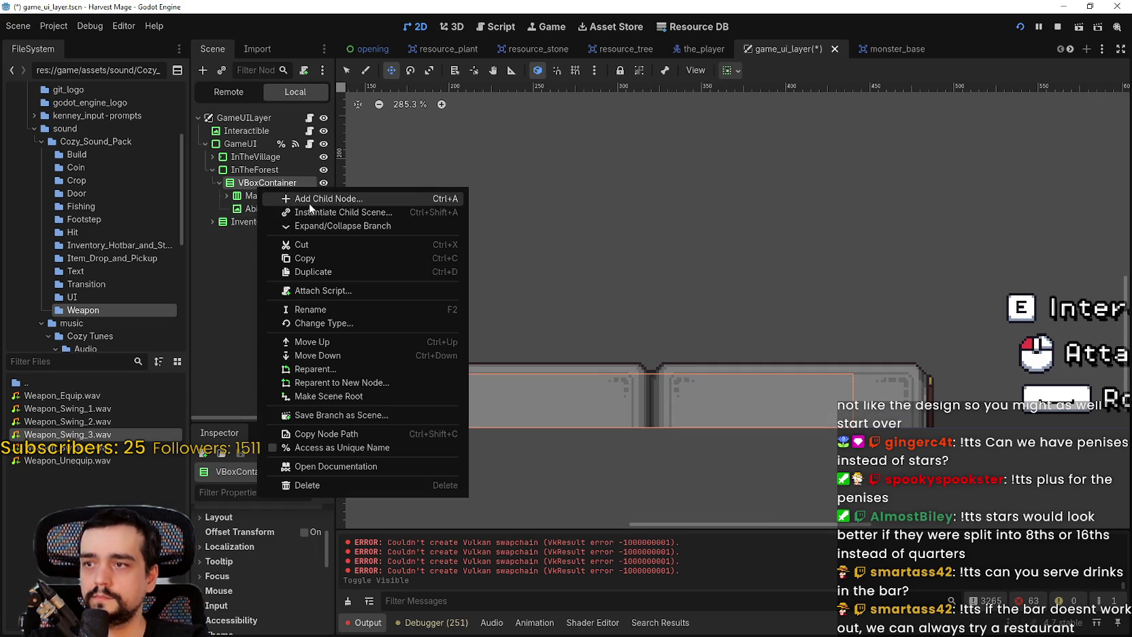
click(307, 201)
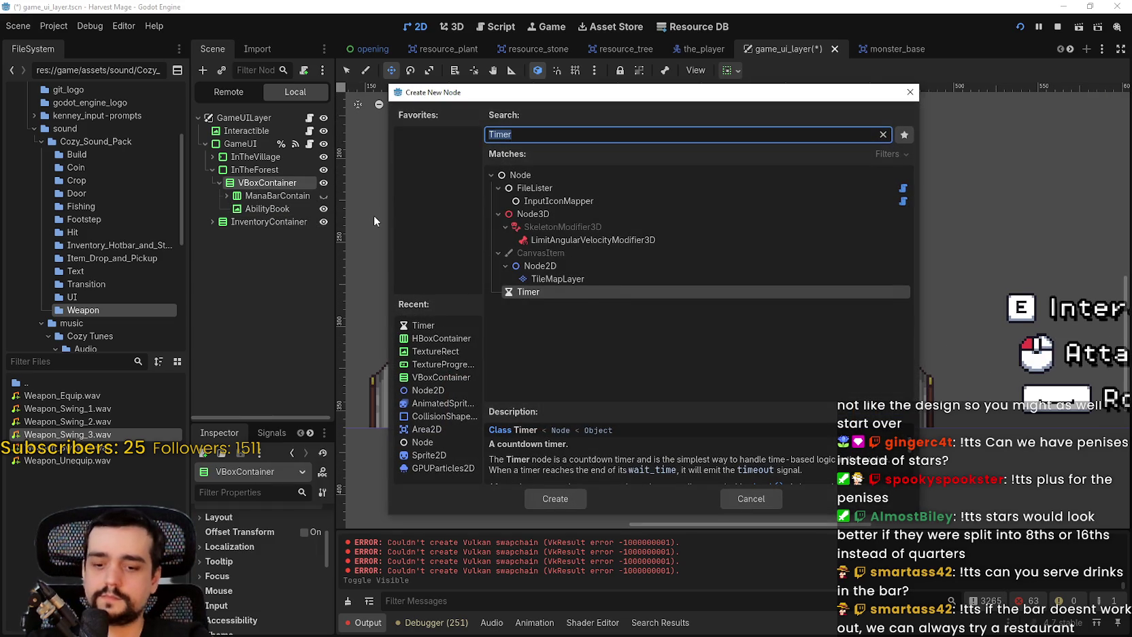
text(texture)
key(Return)
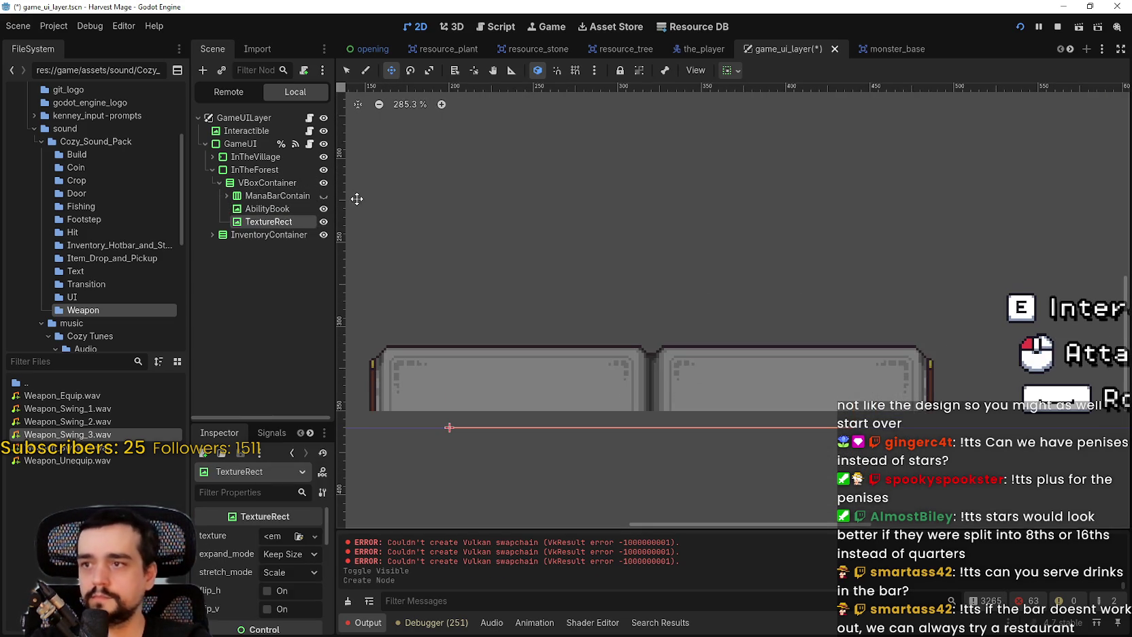
drag(279, 203, 278, 208)
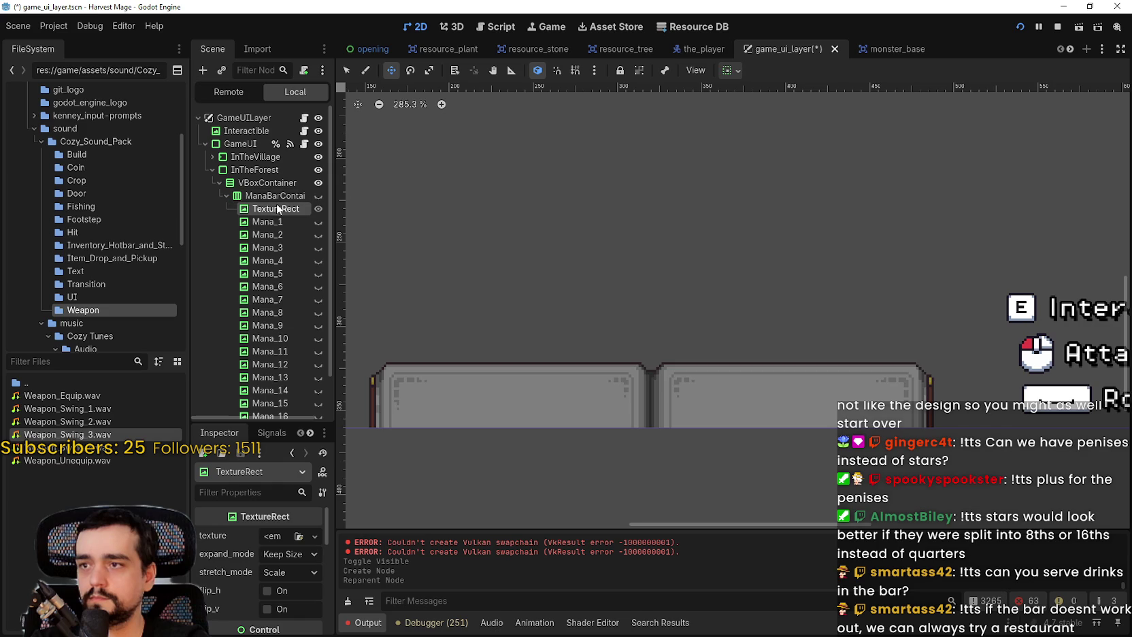
key(ctrl+z)
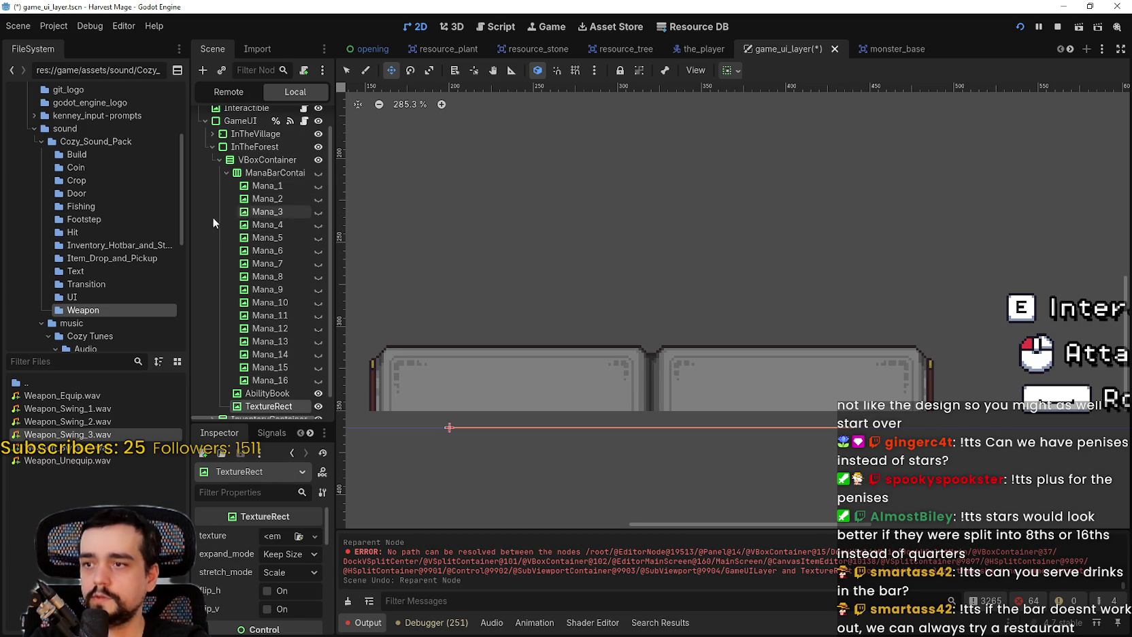
key(ctrl+z)
Add a TextureRect to VBoxContainer above AbilityBook and rename it ManaBar
click(226, 173)
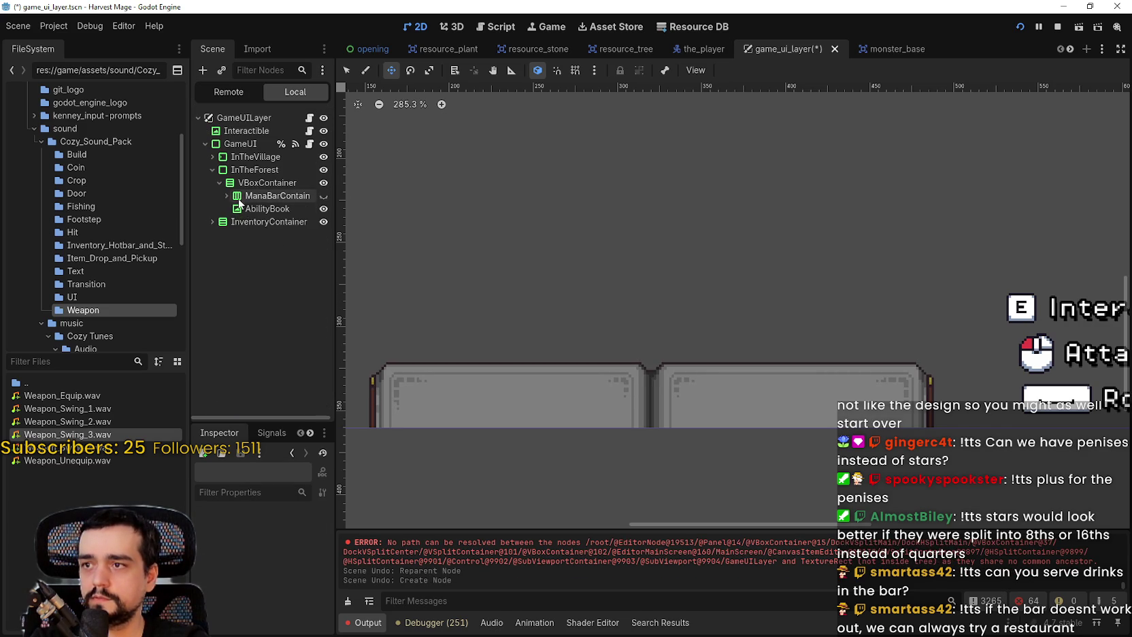
right_click(250, 181)
click(304, 189)
text(t)
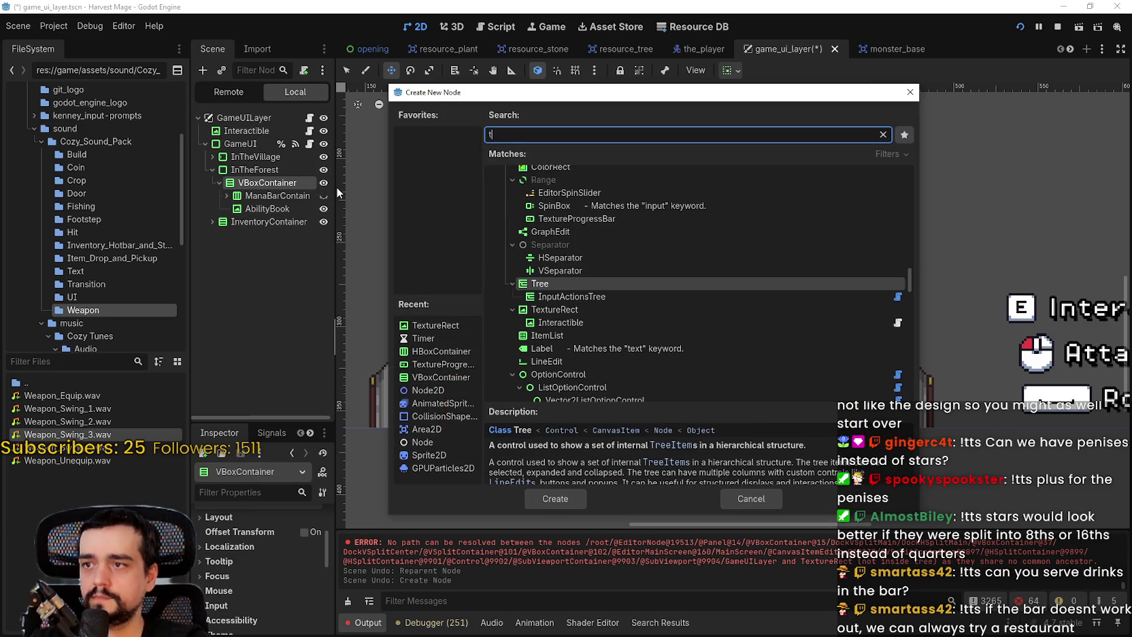
text(exture)
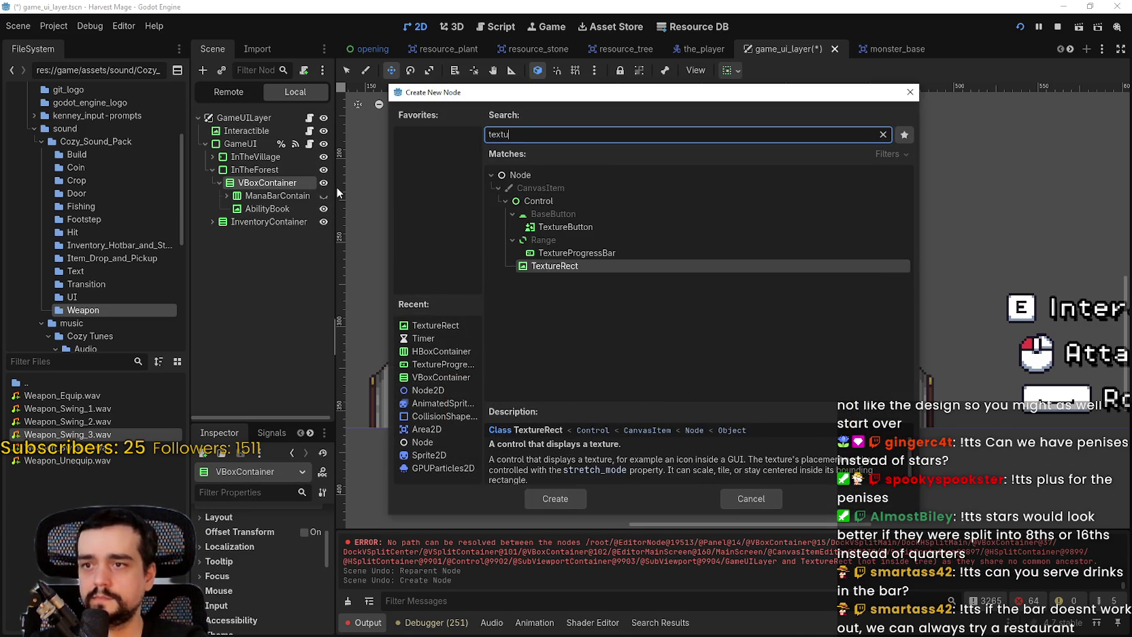
key(Return)
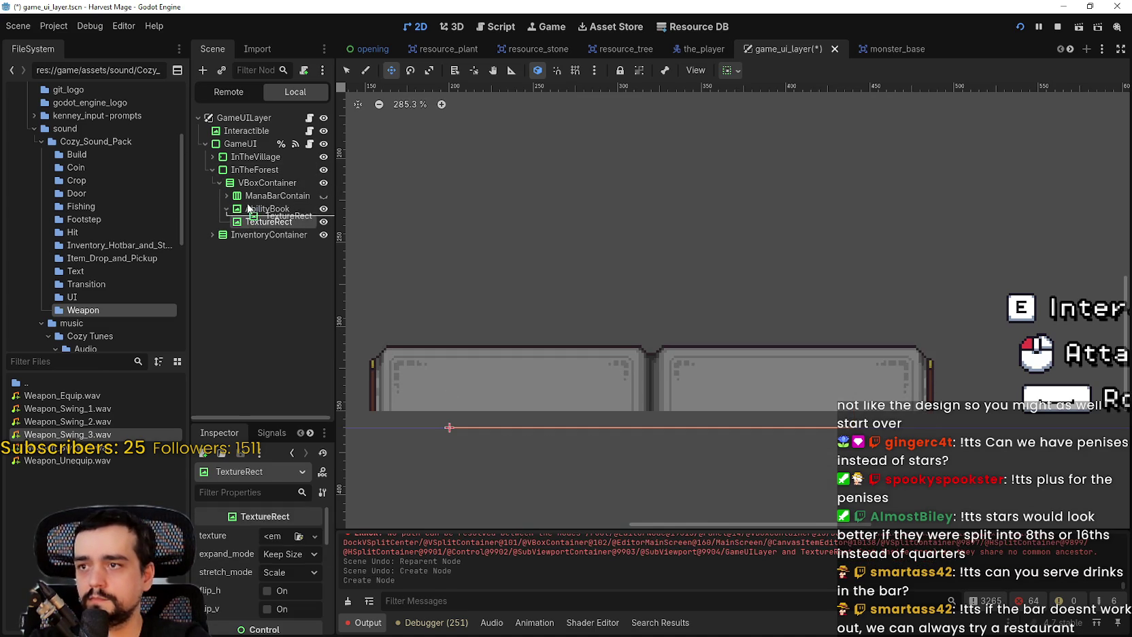
drag(248, 208, 249, 209)
text(ManaBa)
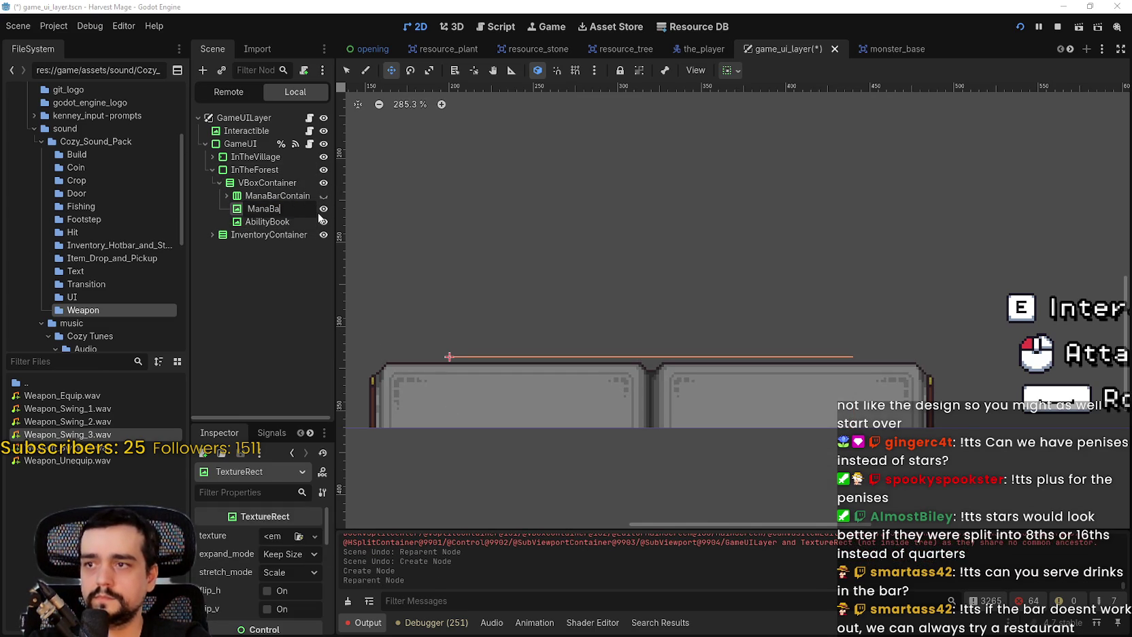
text(r)
key(Return)
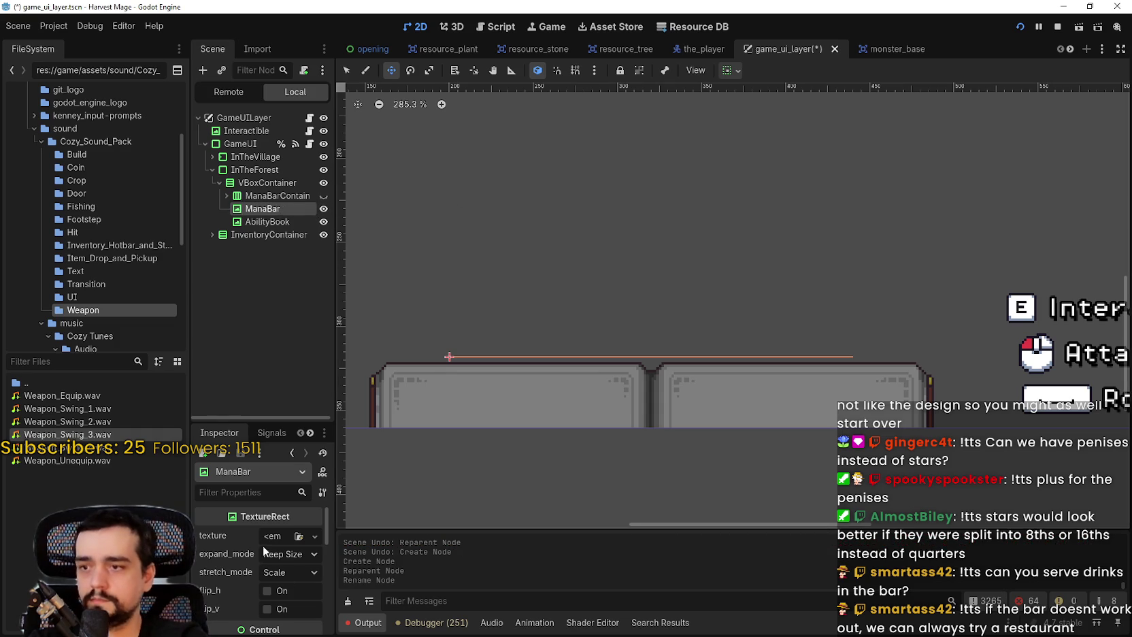
Give ManaBar a new AtlasTexture with main_atlas.png as its atlas
click(268, 544)
click(233, 420)
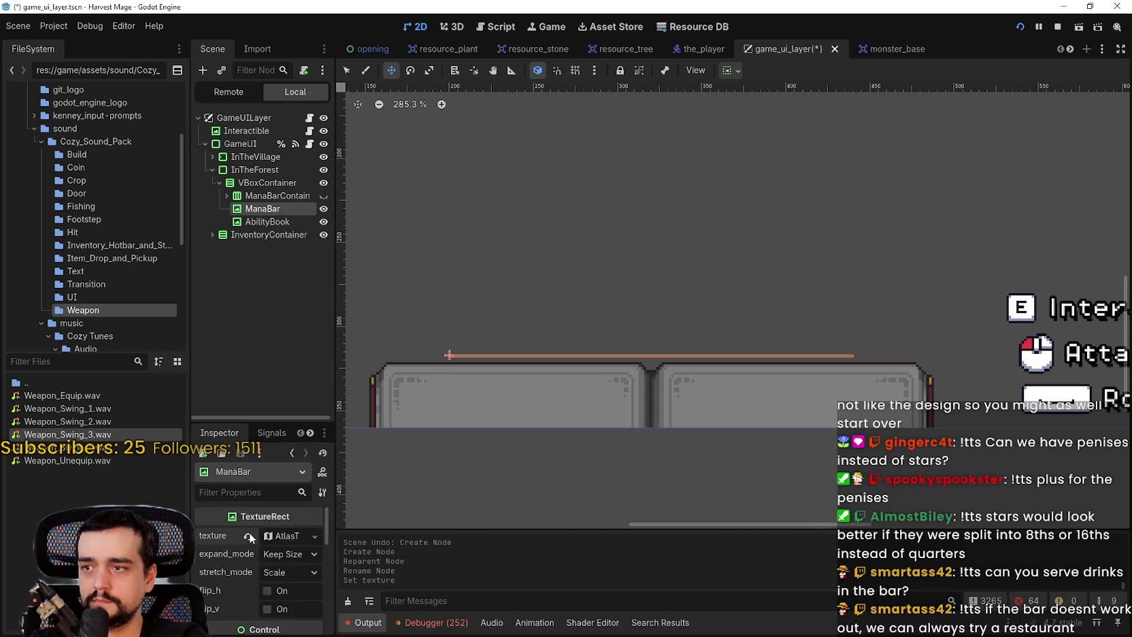
click(275, 535)
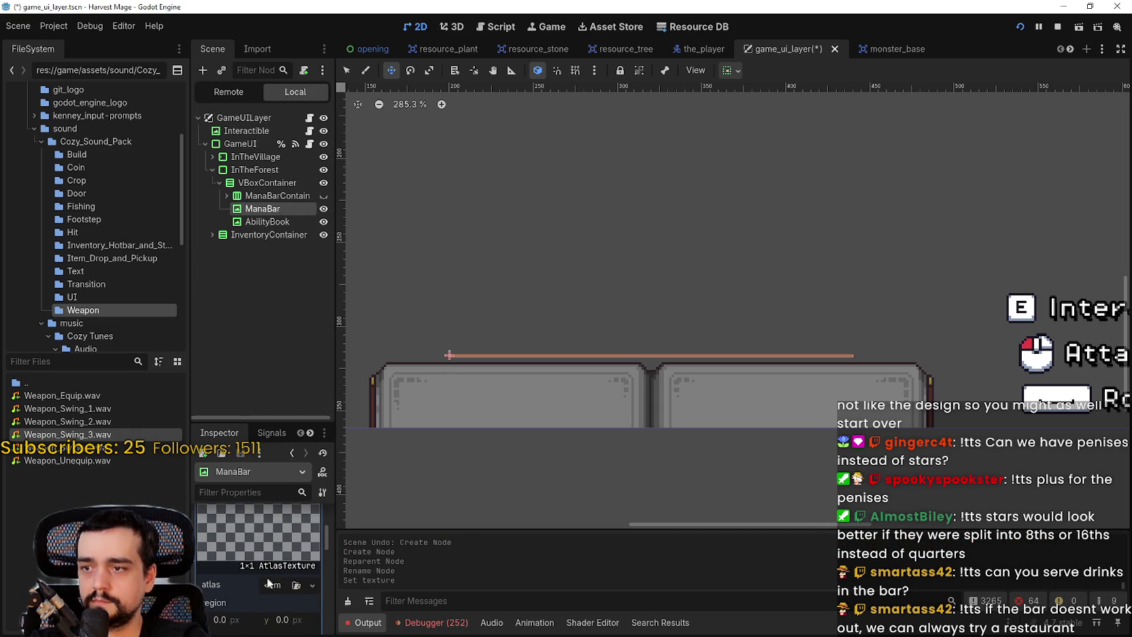
click(275, 584)
click(244, 611)
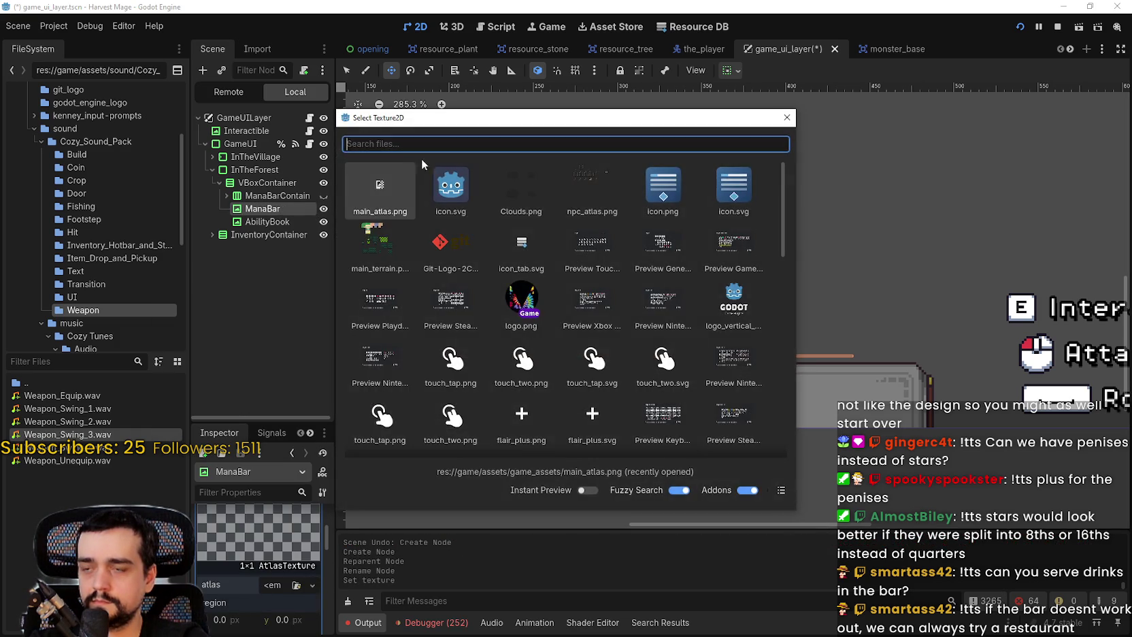
double_click(402, 183)
Crop the atlas region to the 224×8 px blue mana bar with the star
click(262, 610)
scroll(483, 306, down, 5)
scroll(490, 236, up, 3)
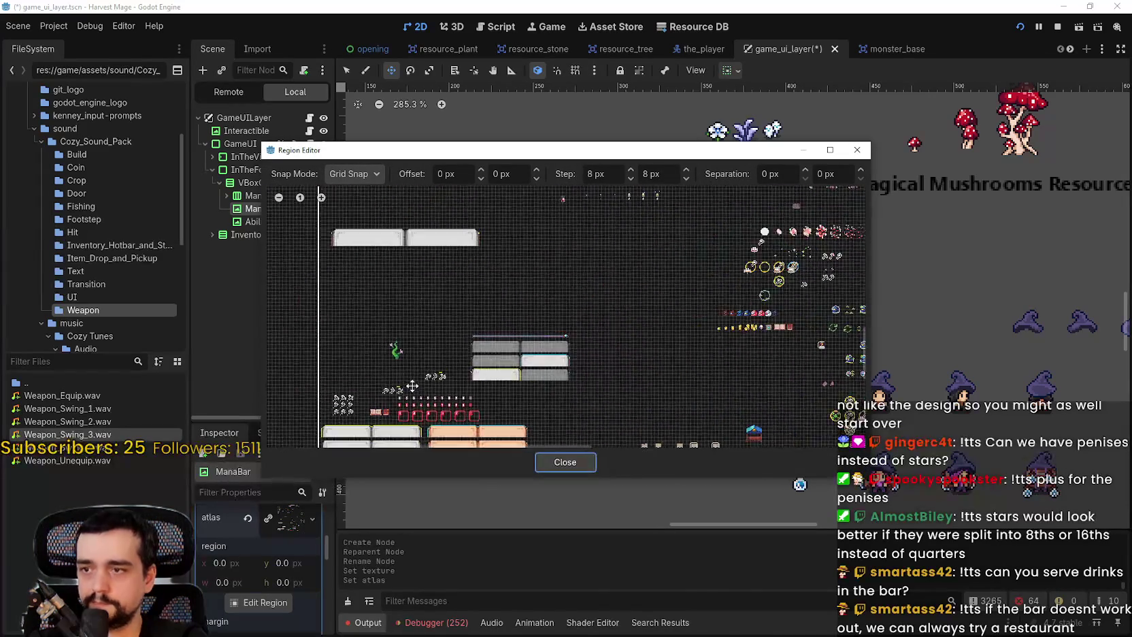
scroll(341, 323, up, 2)
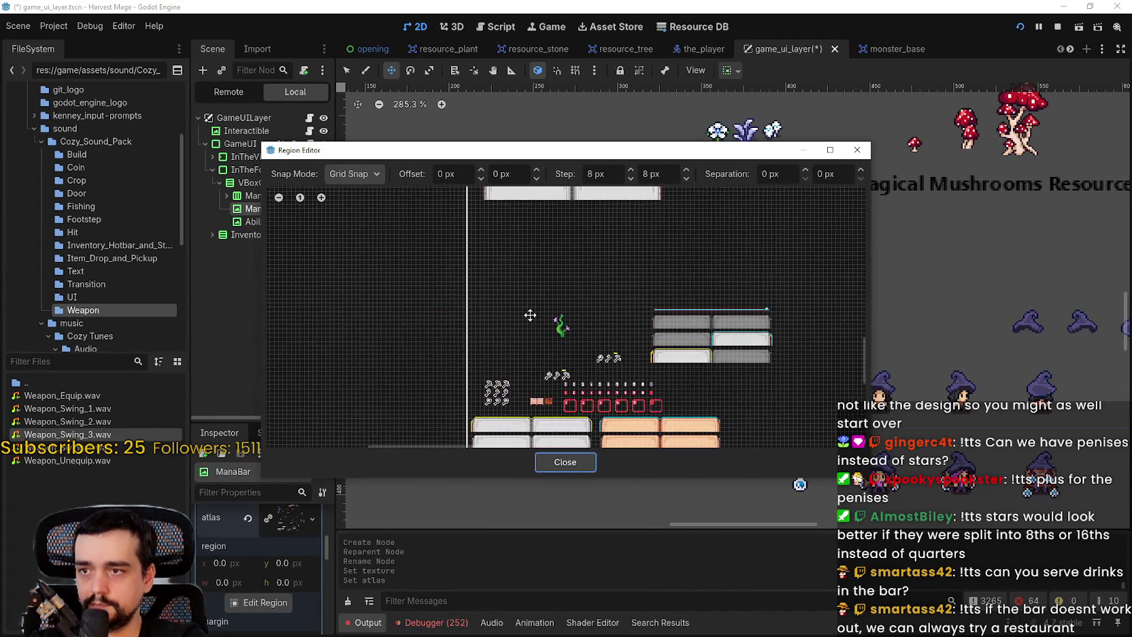
drag(381, 304, 425, 333)
scroll(698, 321, up, 4)
drag(697, 316, 407, 351)
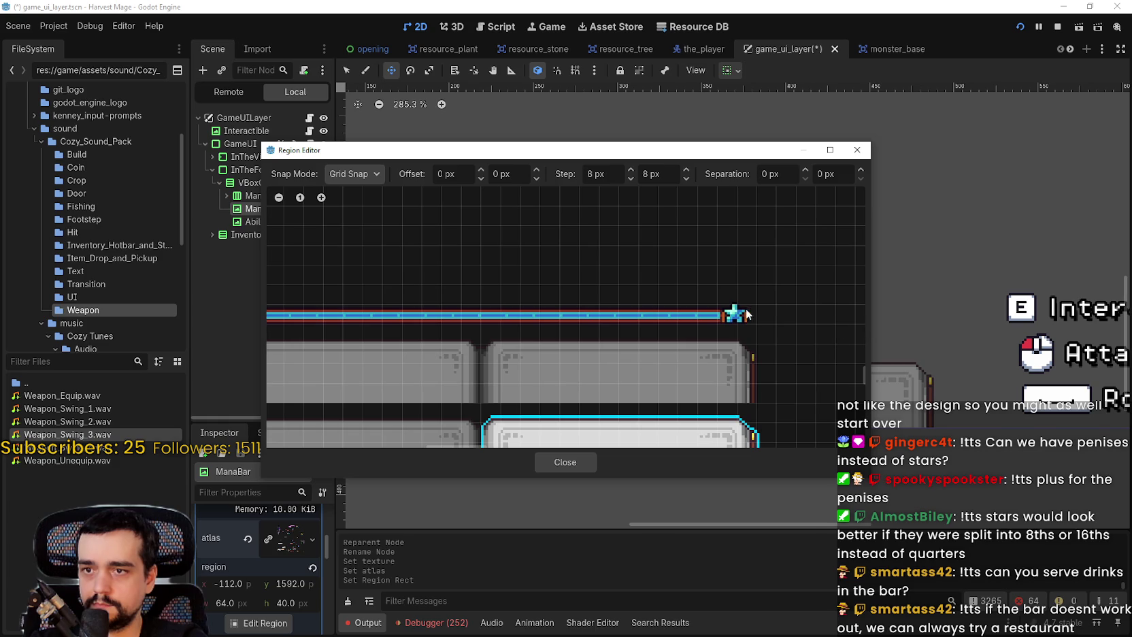
drag(746, 315, 760, 305)
mouse_move(576, 318)
mouse_down()
mouse_move(361, 323)
mouse_move(382, 333)
mouse_up()
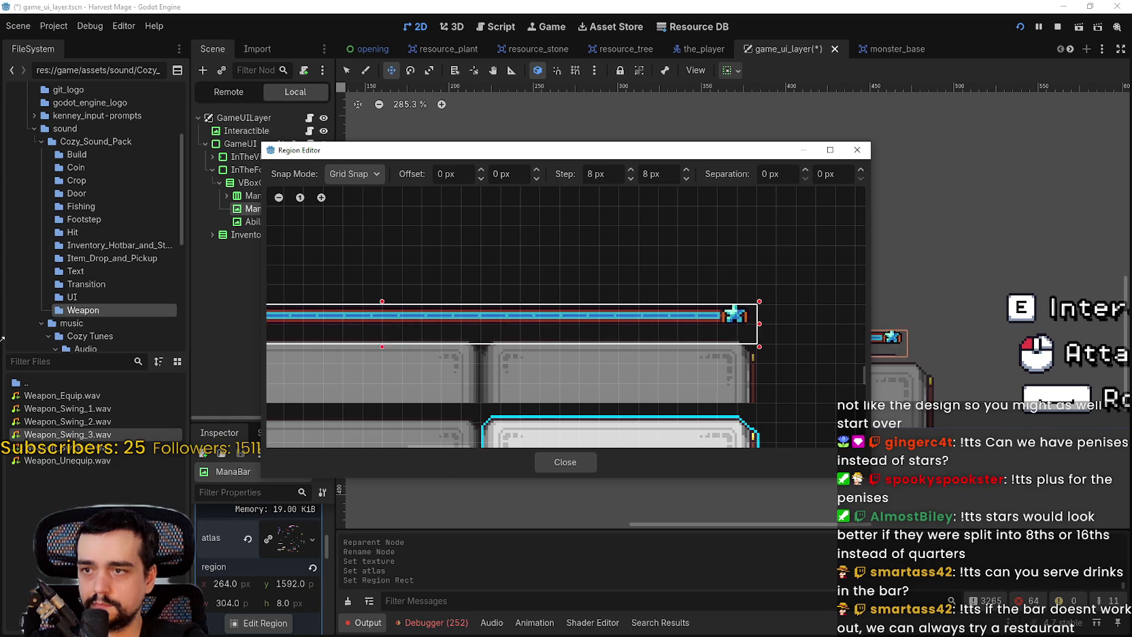
drag(196, 349, 196, 330)
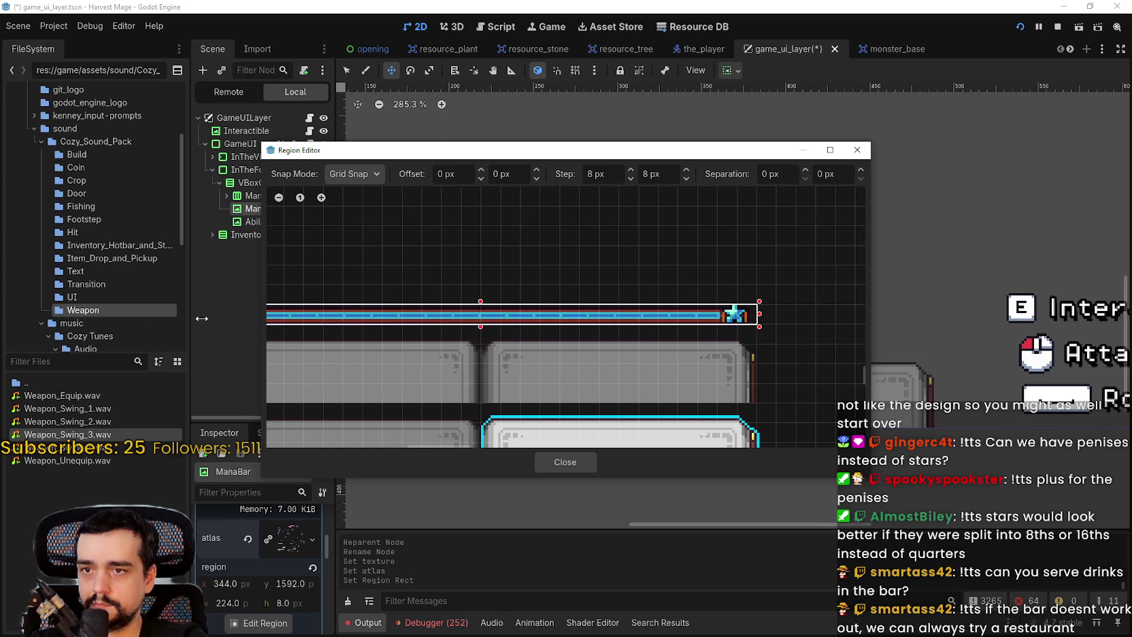
drag(308, 337, 612, 314)
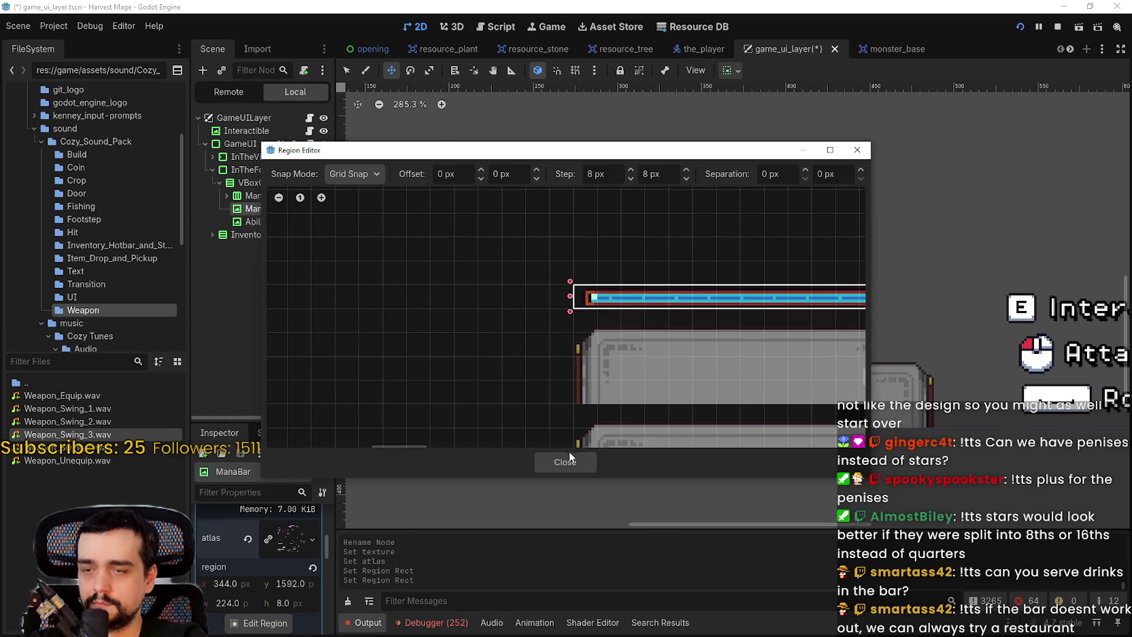
click(565, 462)
Set ManaBar's offset transform scale to 1.5 and save the scene
key(ctrl+s)
scroll(633, 397, up, 2)
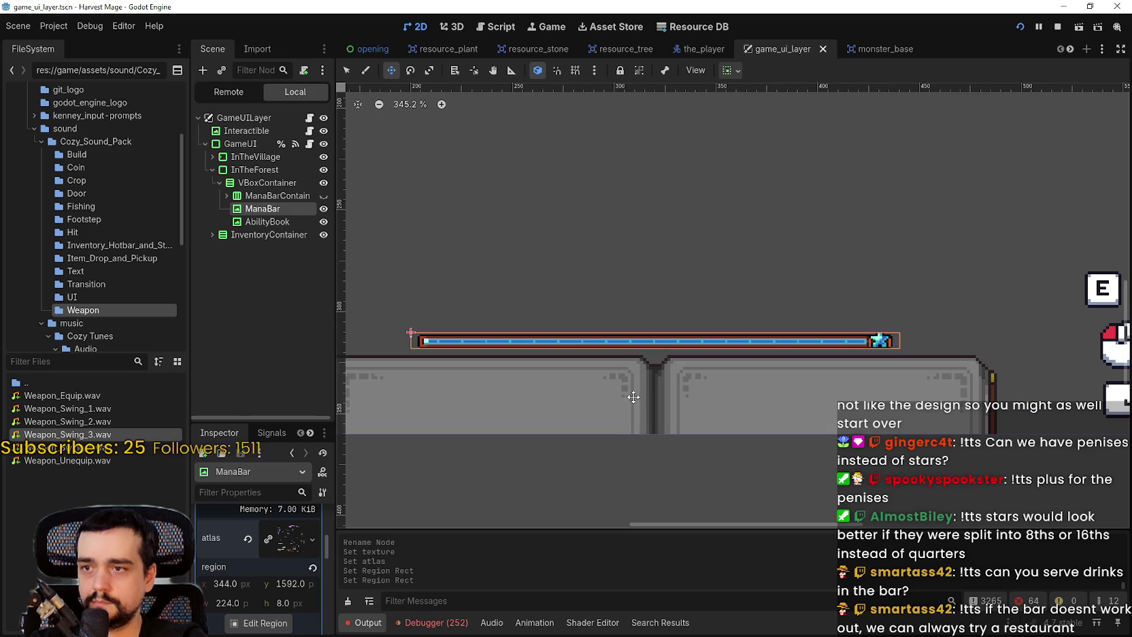
scroll(280, 578, down, 10)
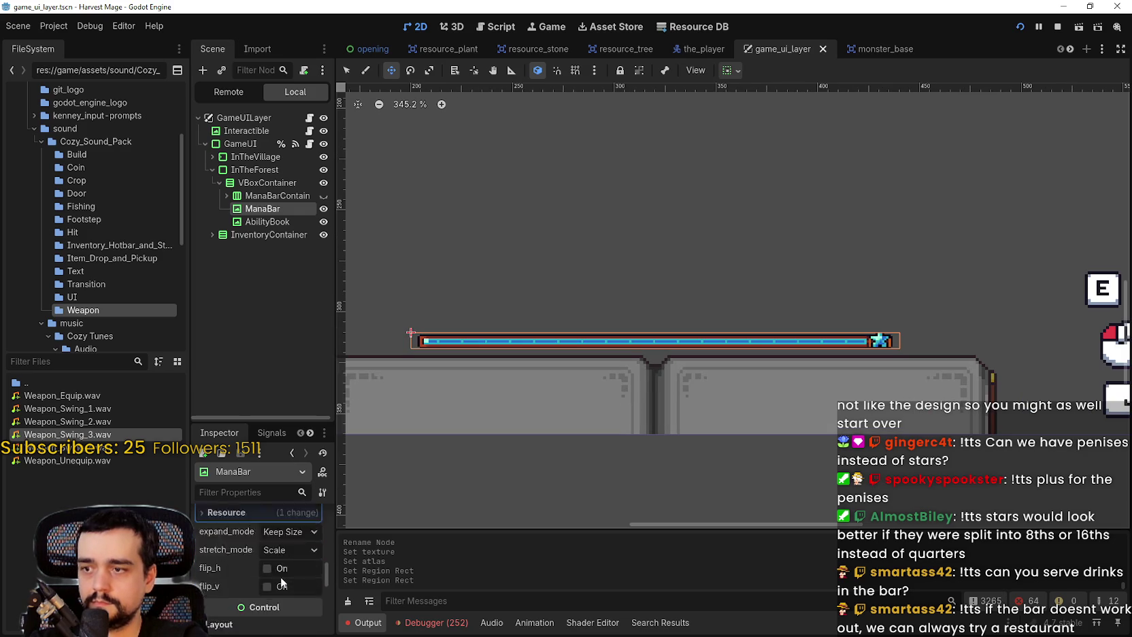
click(315, 530)
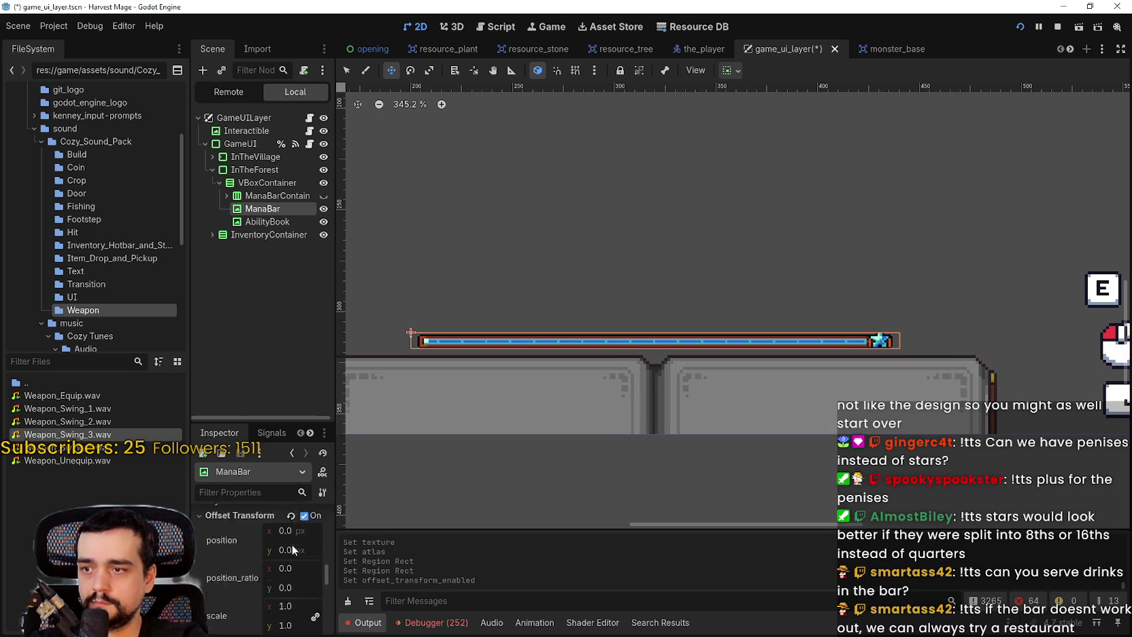
click(290, 528)
text(15)
key(BackSpace)
text(.5)
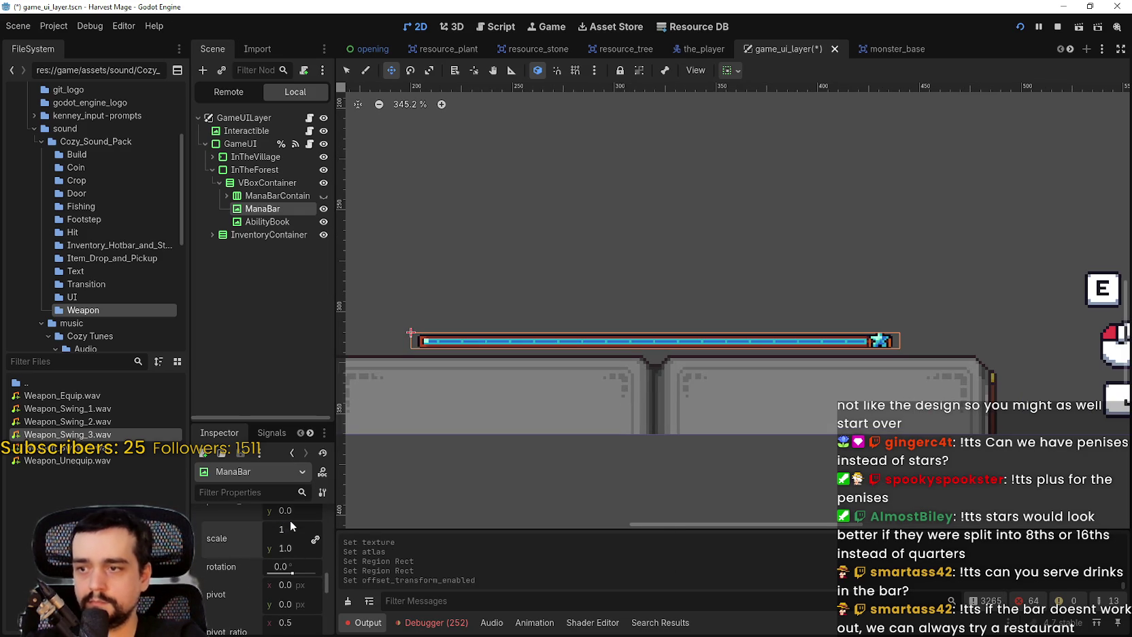
key(Return)
key(ctrl+s)
scroll(597, 384, down, 2)
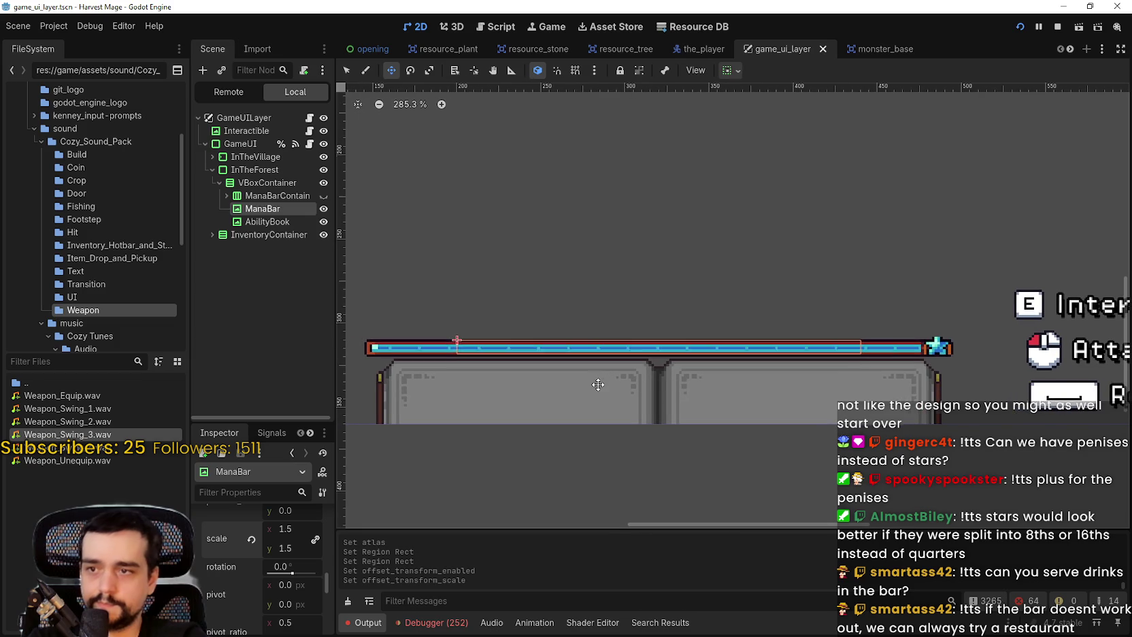
key(ctrl+s)
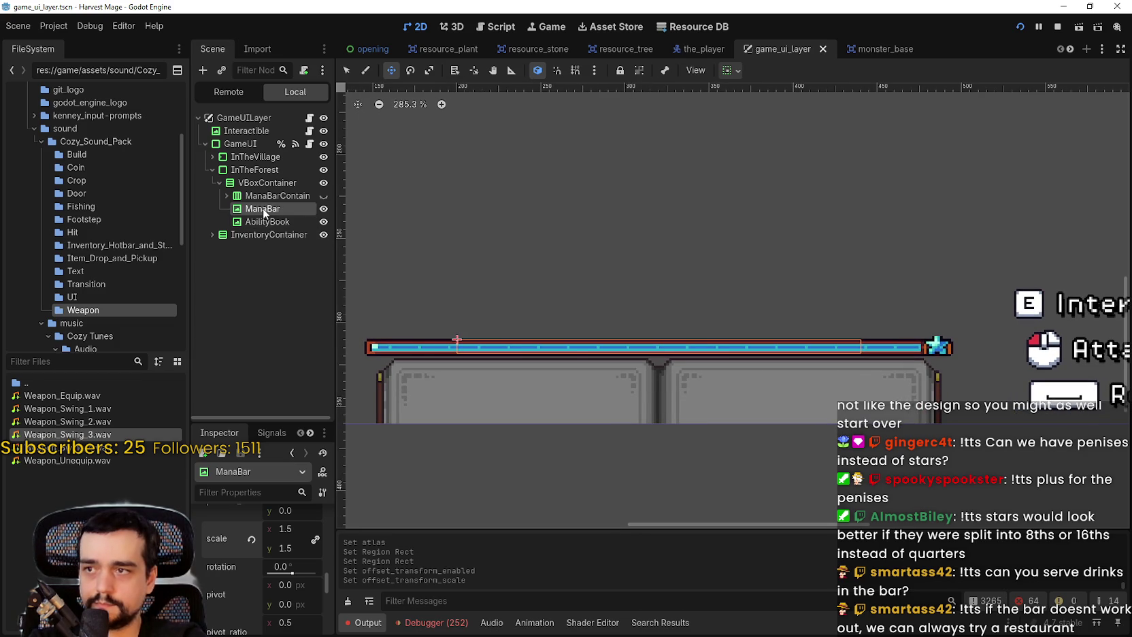
Center ManaBar horizontally and save the scene
click(735, 72)
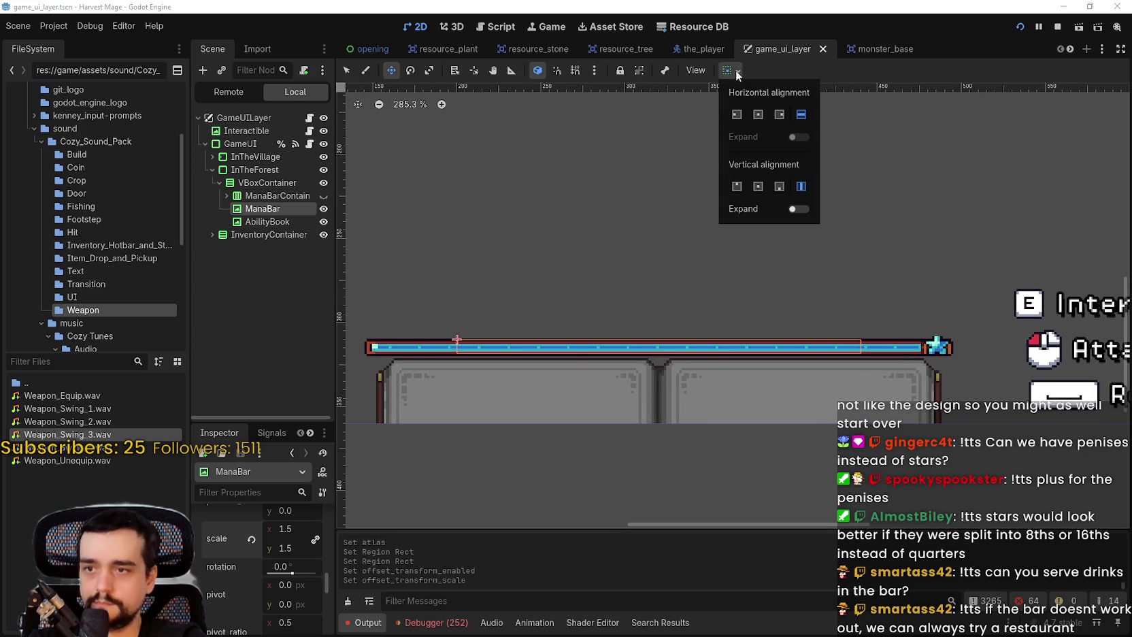
click(758, 114)
scroll(939, 343, up, 15)
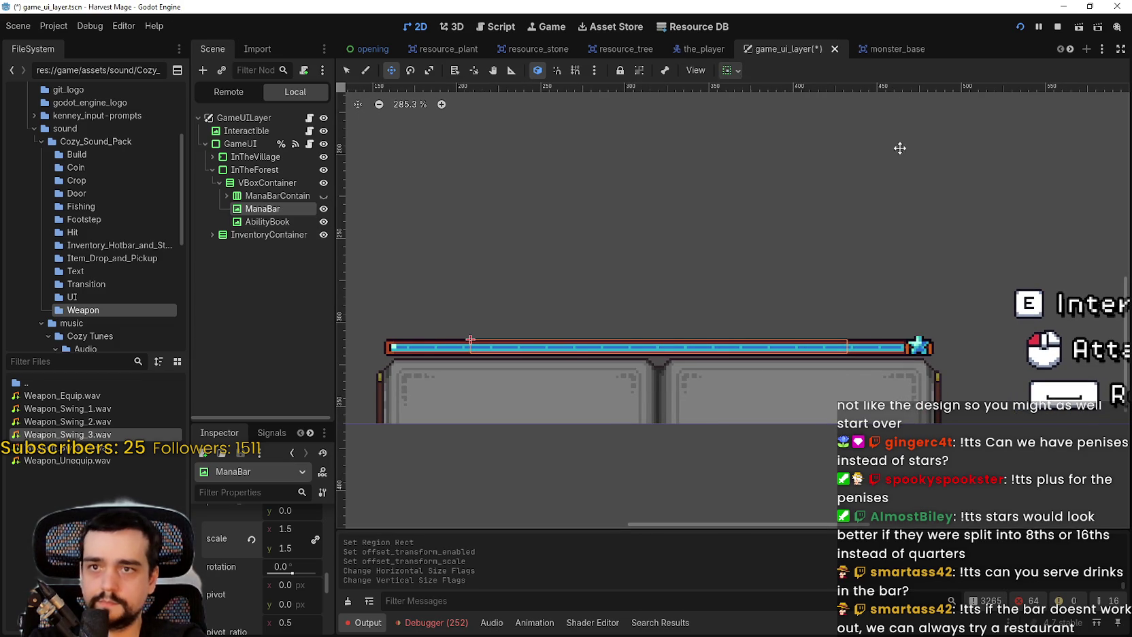
key(ctrl+s)
scroll(928, 391, down, 9)
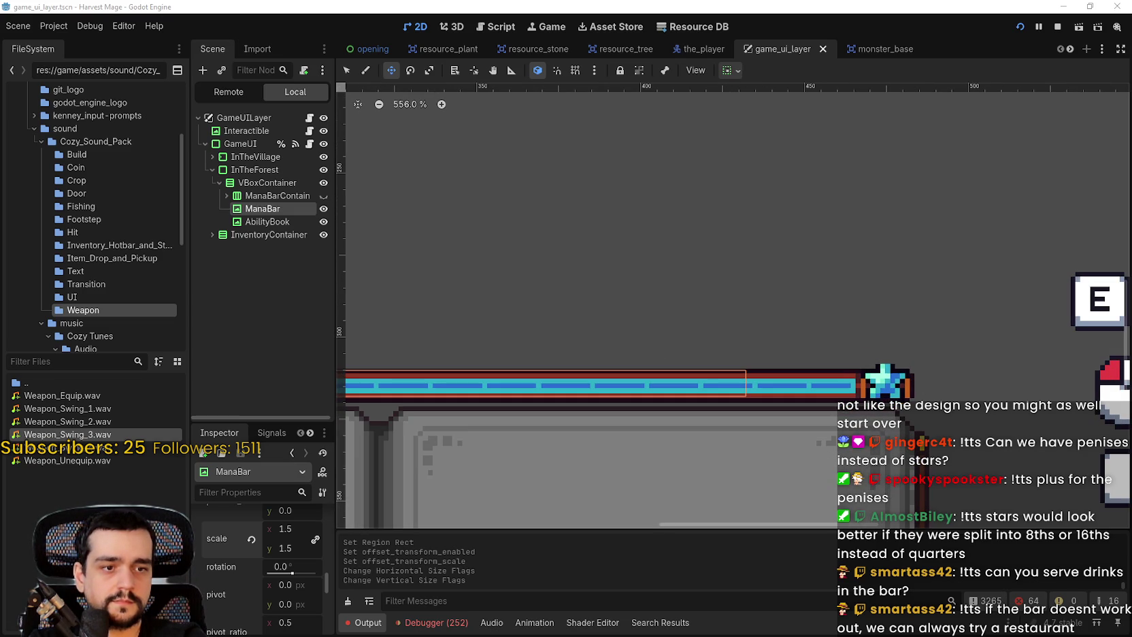
Inspect the mana bar artwork in Aseprite's atlas view, then return to Godot
key(alt+Tab)
scroll(639, 216, up, 3)
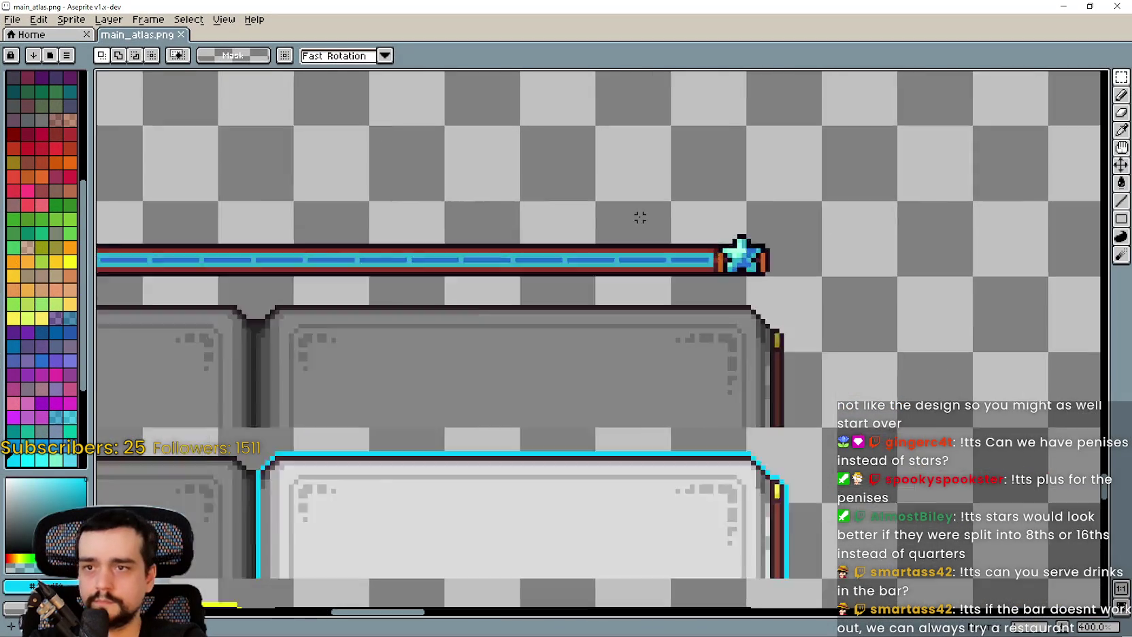
scroll(587, 221, down, 3)
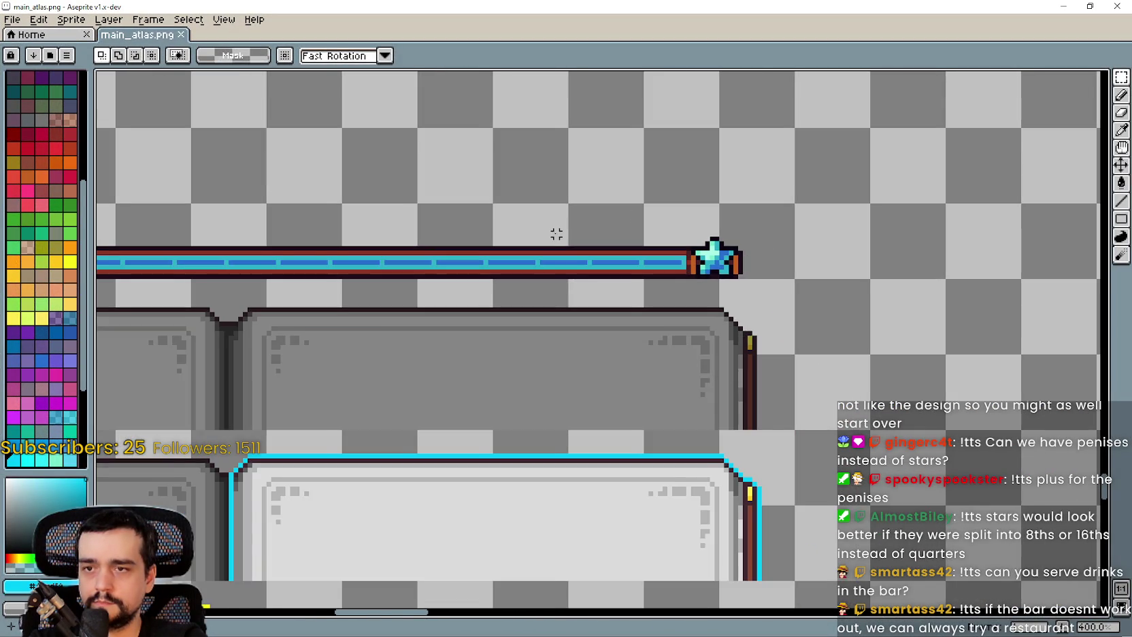
drag(557, 233, 707, 244)
drag(596, 283, 672, 273)
key(alt+Tab)
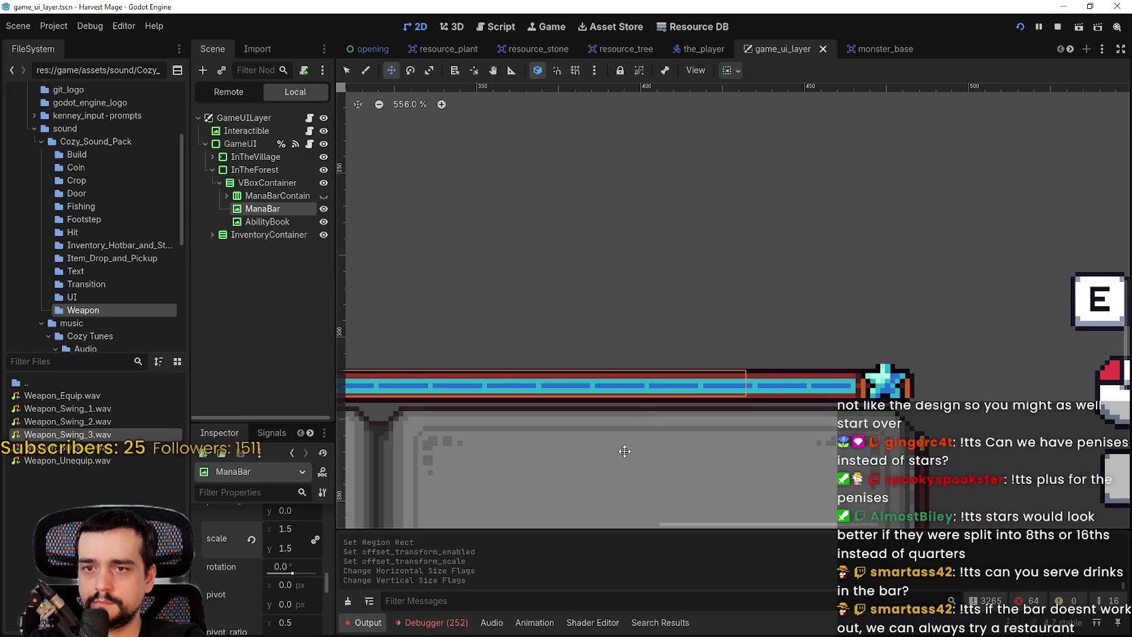
Try typing a region height of 9, then undo it
scroll(259, 548, down, 10)
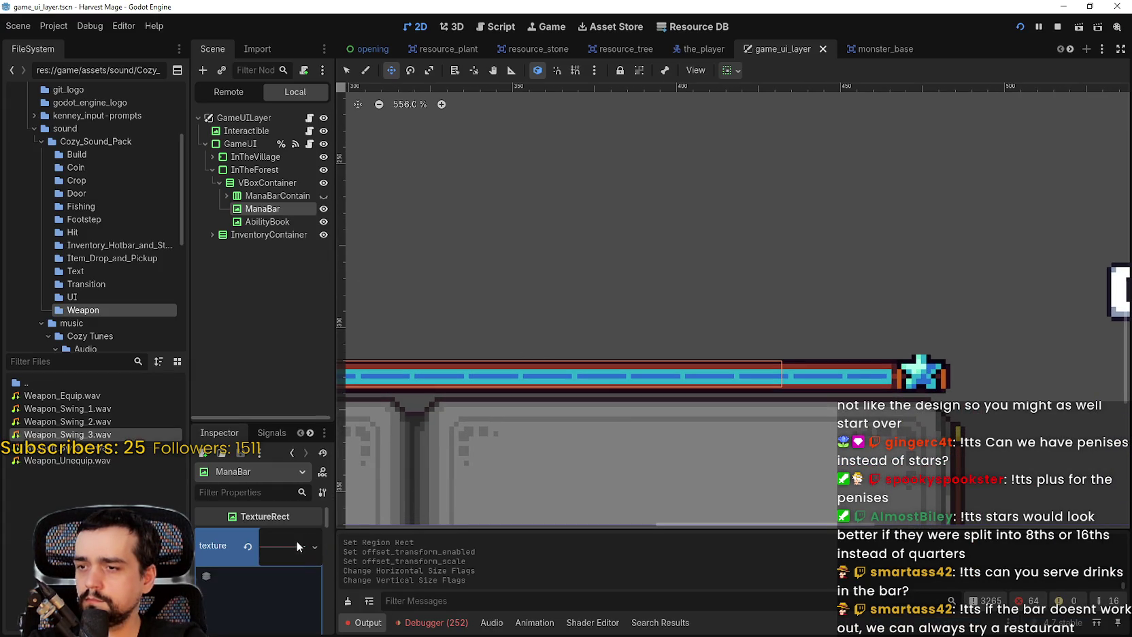
scroll(258, 571, down, 3)
scroll(255, 578, down, 1)
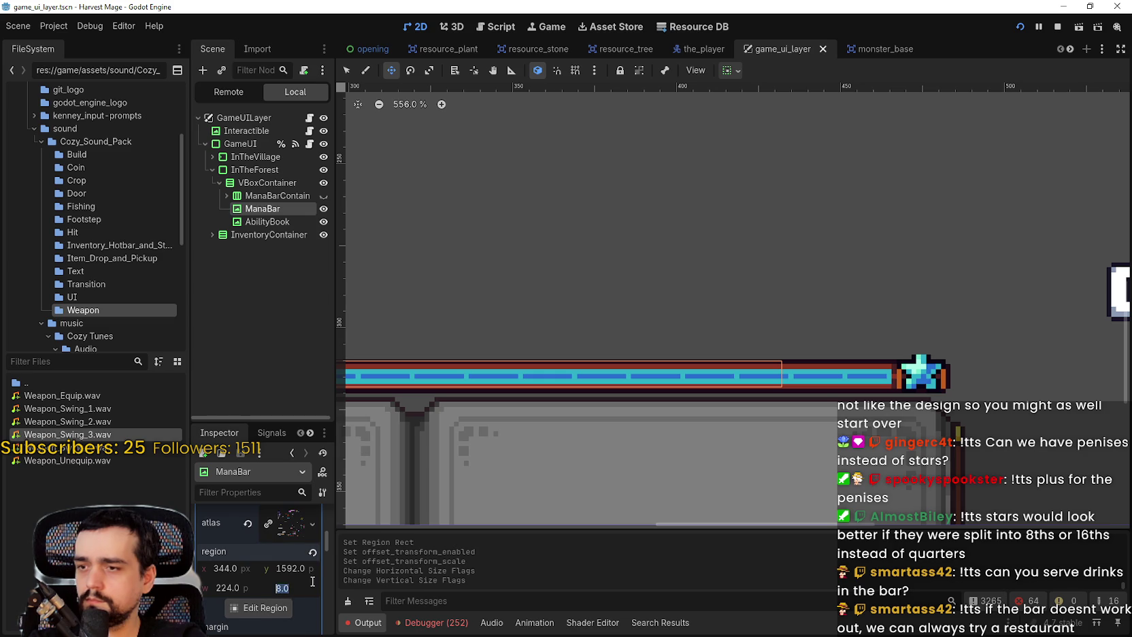
text(9)
key(Return)
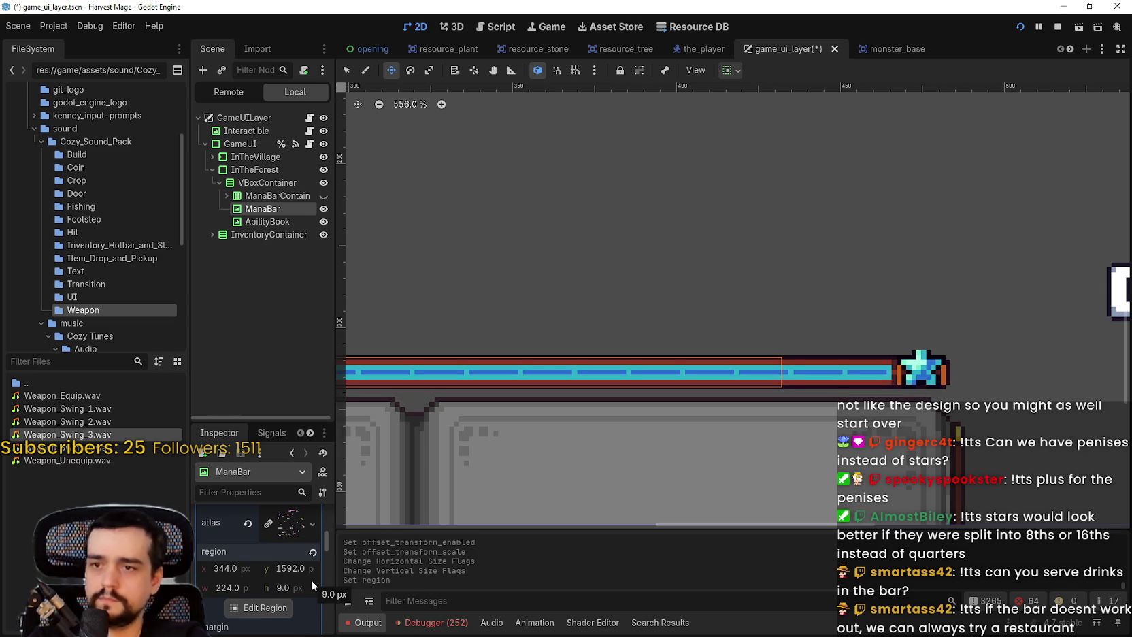
key(ctrl+z)
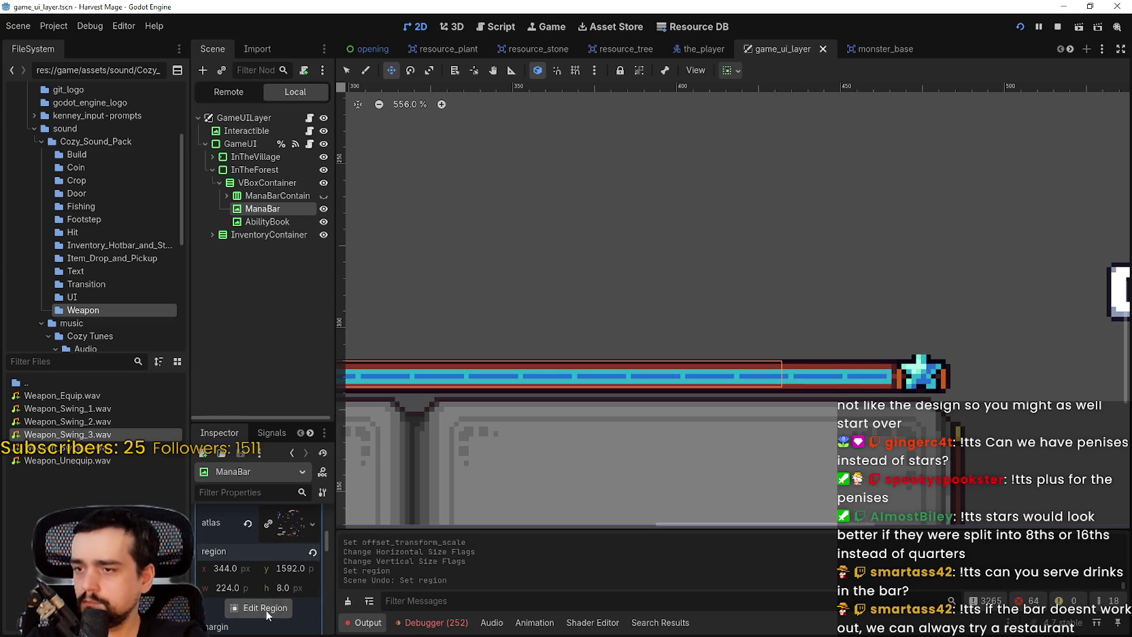
With Pixel Snap on, resize the region to y 1591, height 9 around the bar
click(268, 608)
scroll(864, 320, down, 6)
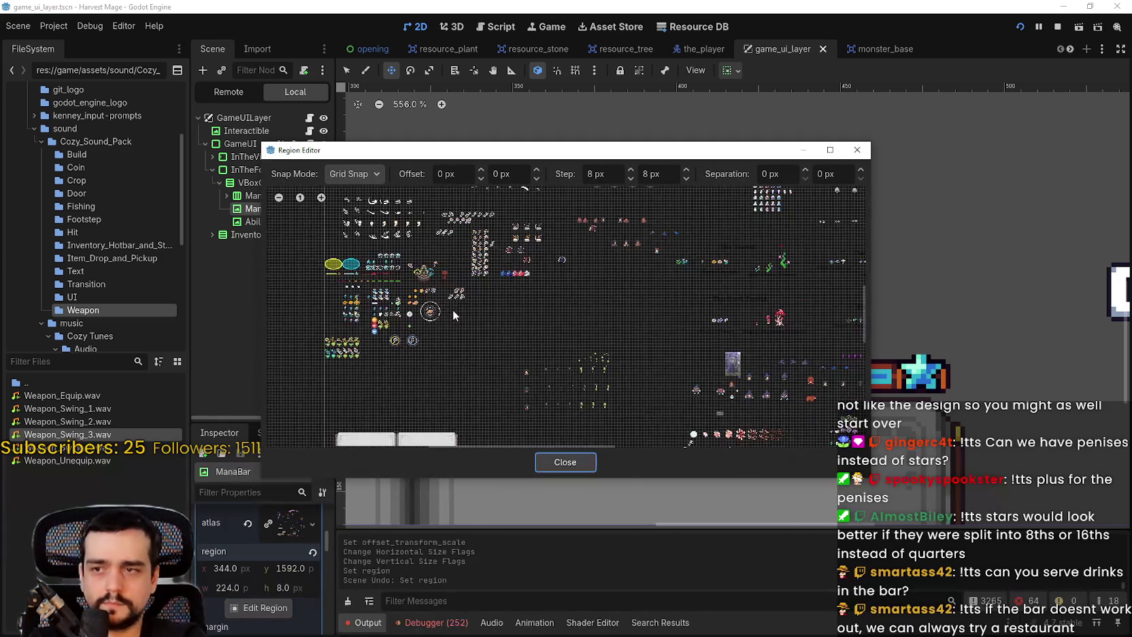
scroll(689, 395, up, 5)
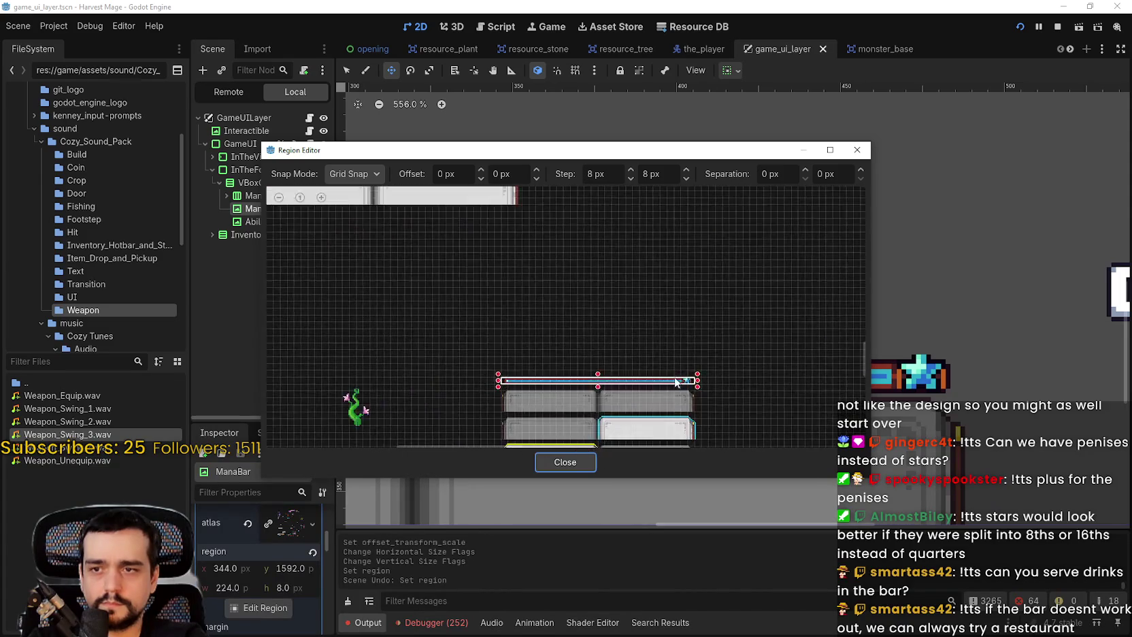
scroll(673, 380, up, 5)
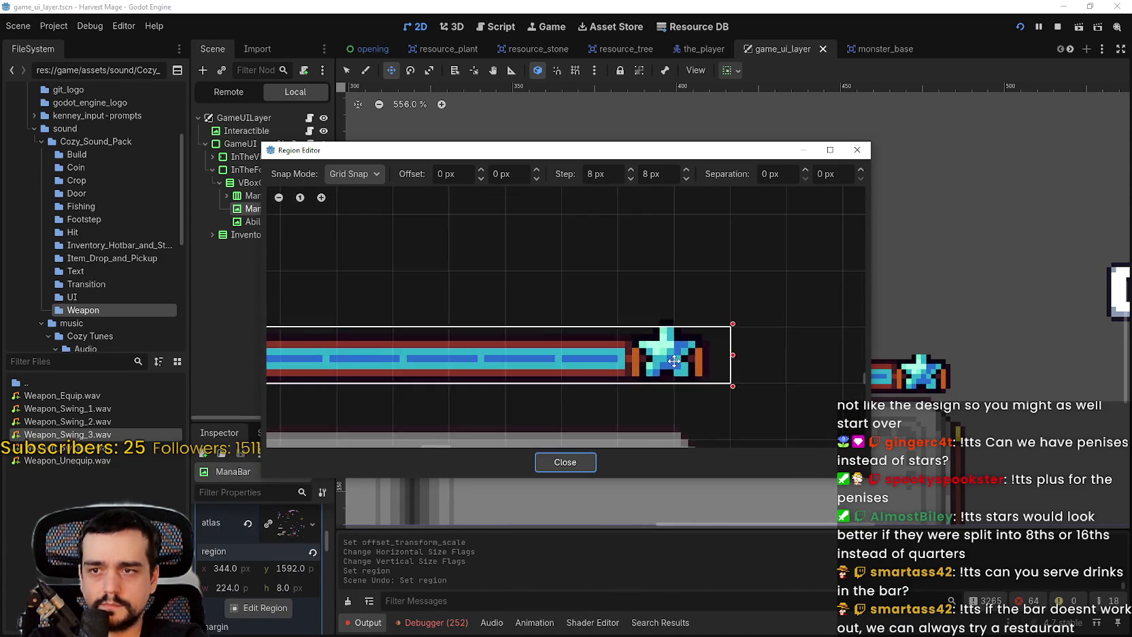
scroll(672, 358, up, 1)
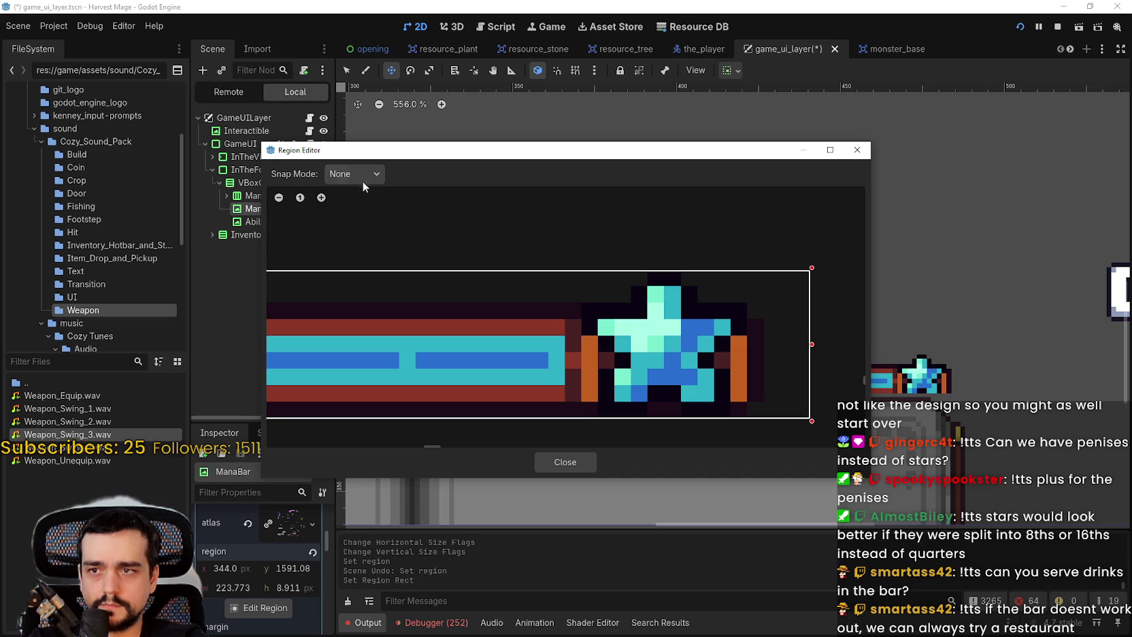
click(360, 210)
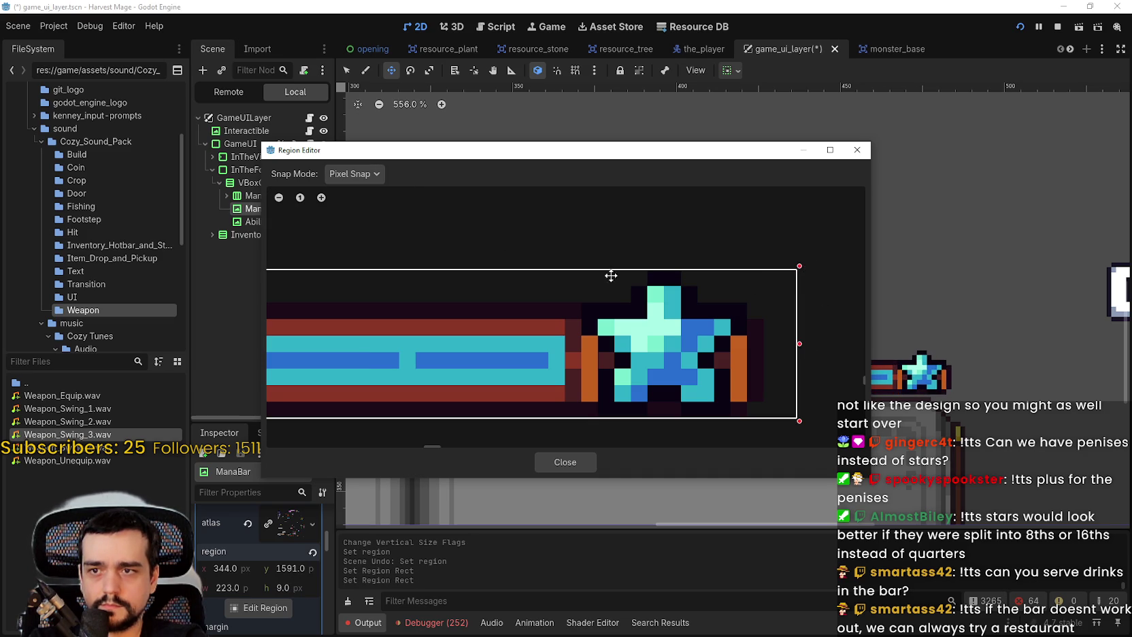
scroll(750, 322, up, 2)
scroll(743, 291, down, 1)
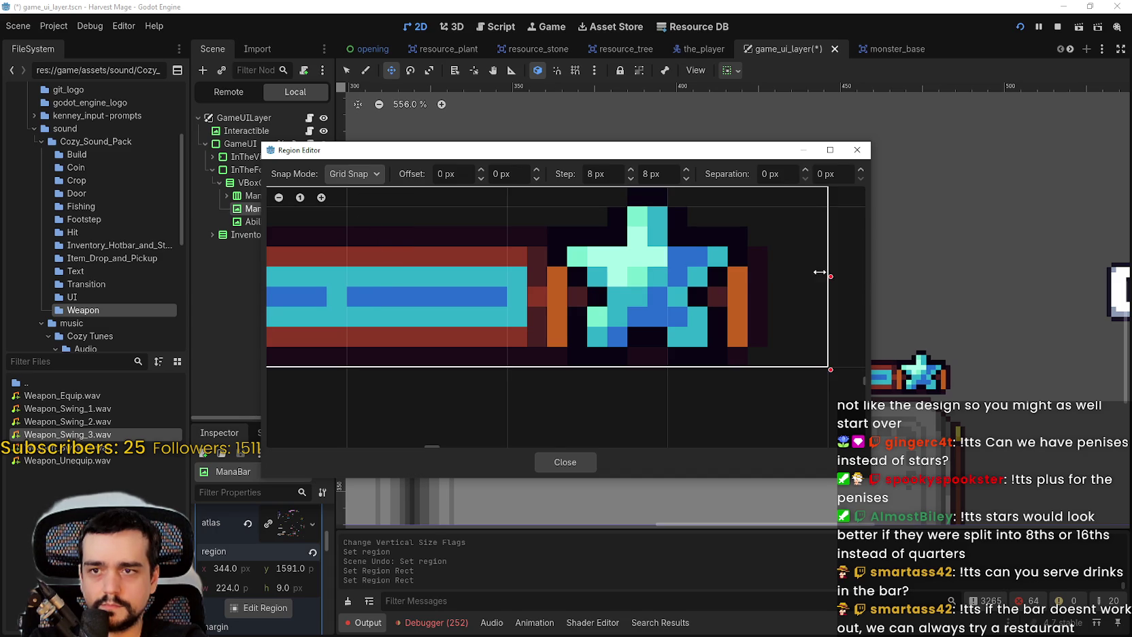
drag(820, 272, 820, 273)
scroll(744, 374, down, 1)
click(557, 461)
Save the game UI scene and stop the running game
key(ctrl+s)
scroll(689, 326, down, 5)
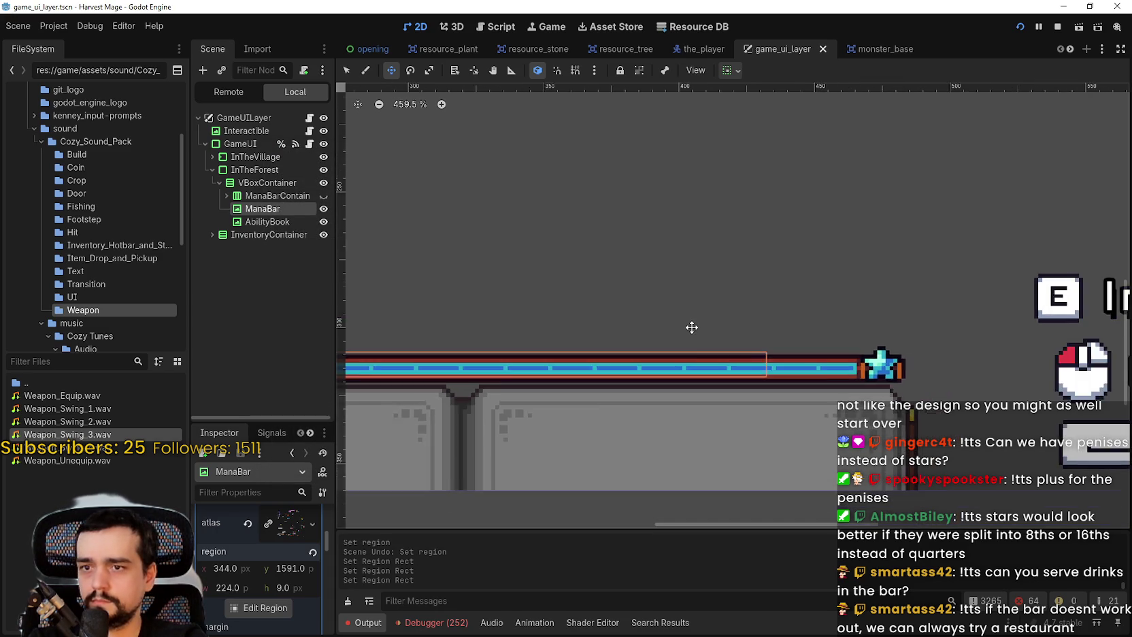
click(1057, 27)
key(F5)
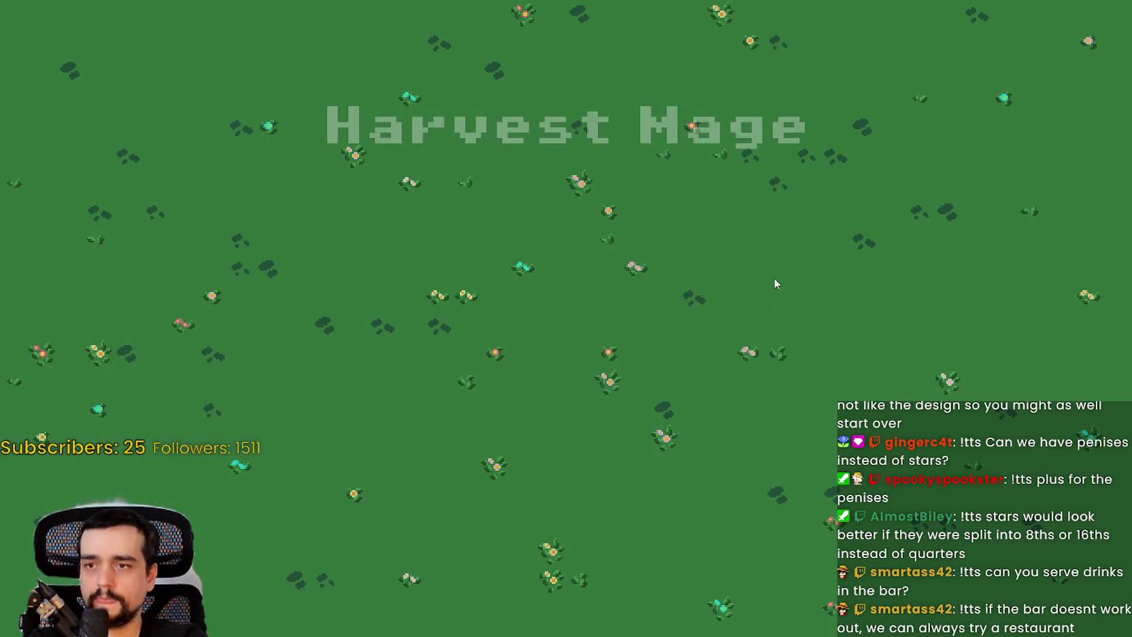
key(Return)
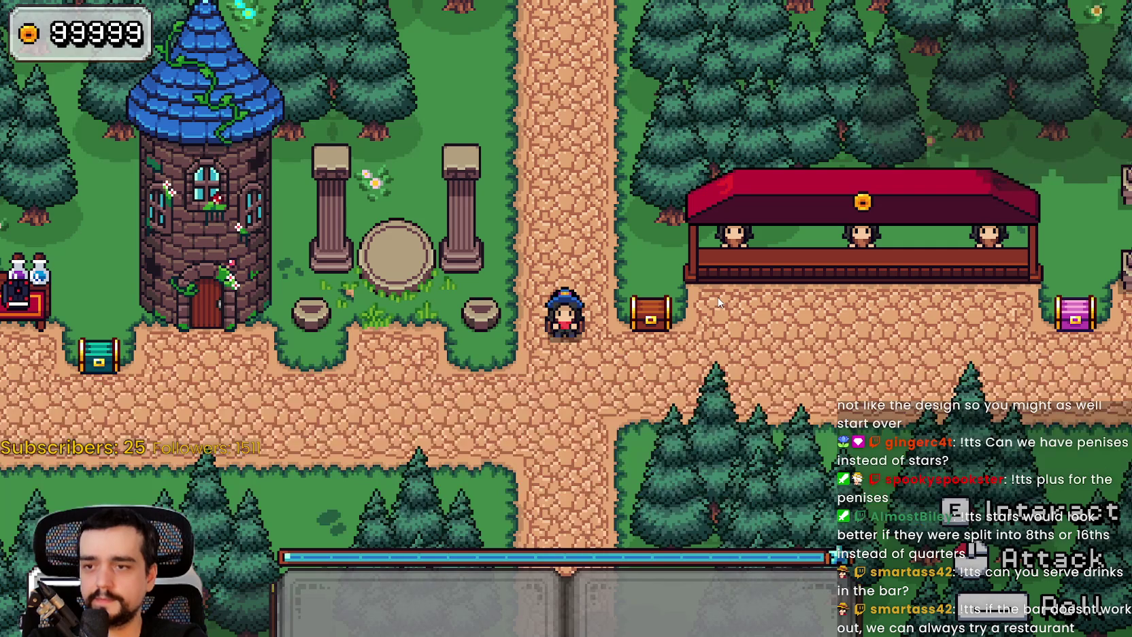
key(s)
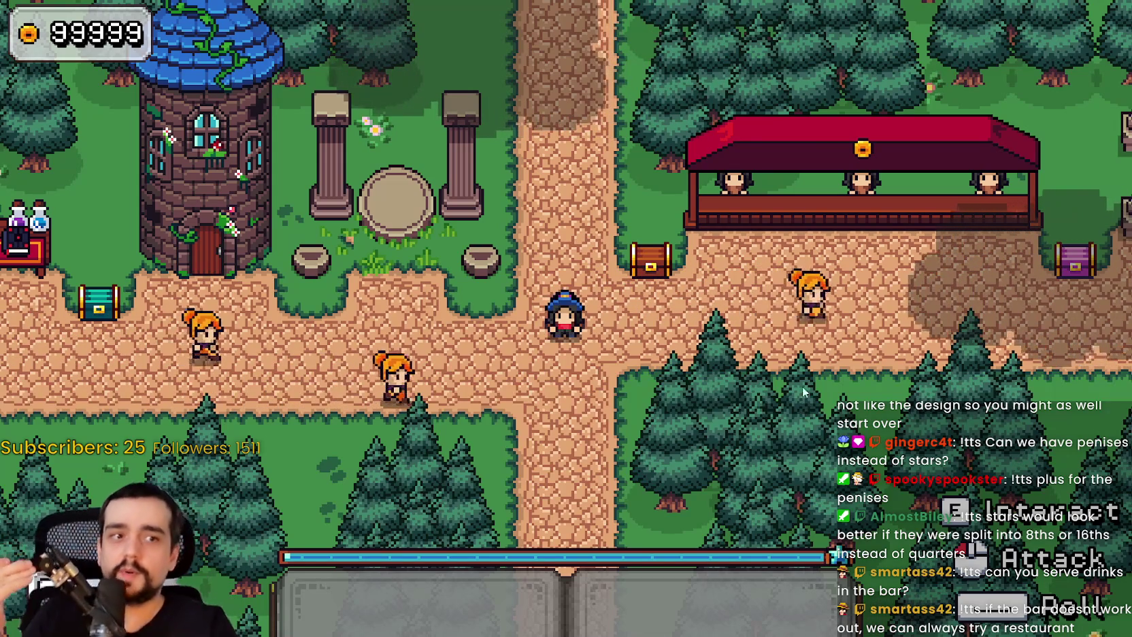
key(a)
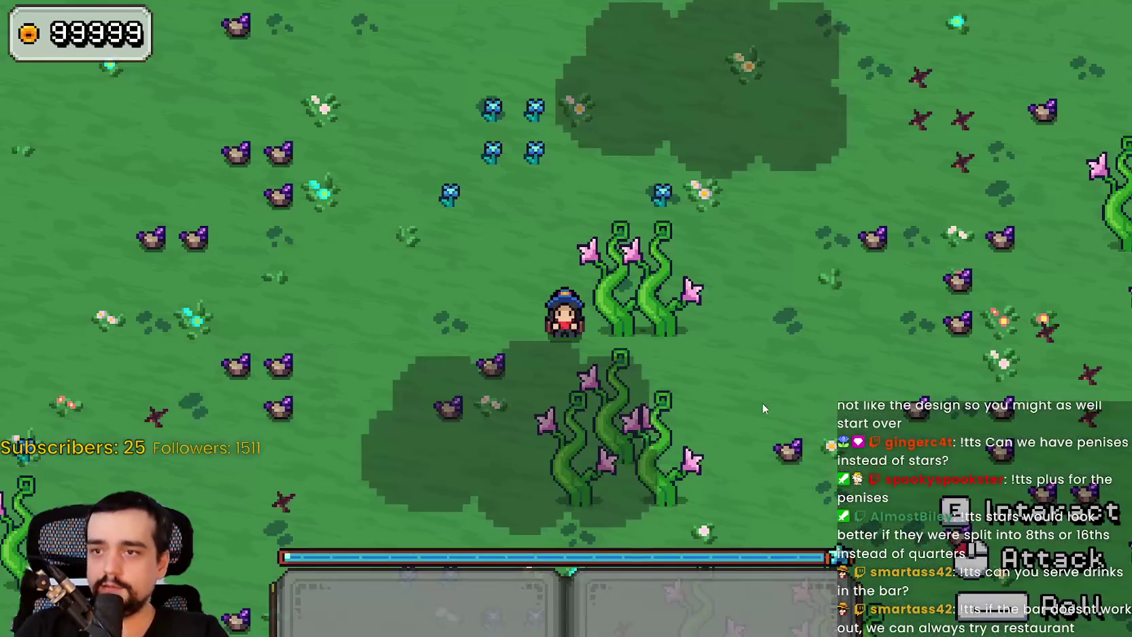
key(w)
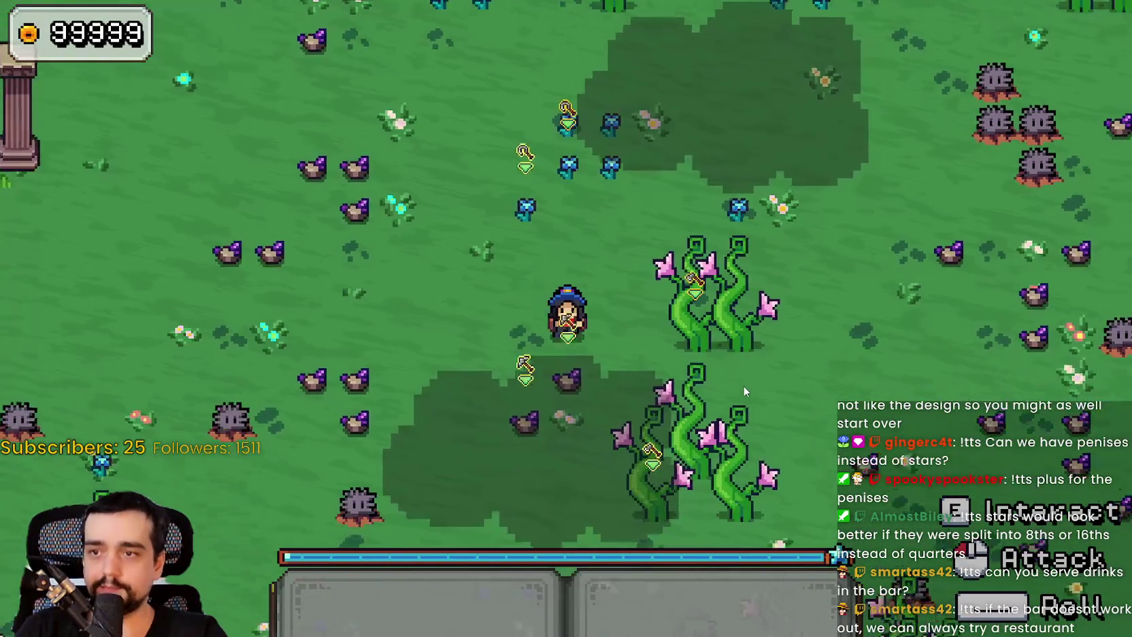
click(740, 378)
key(s)
key(a)
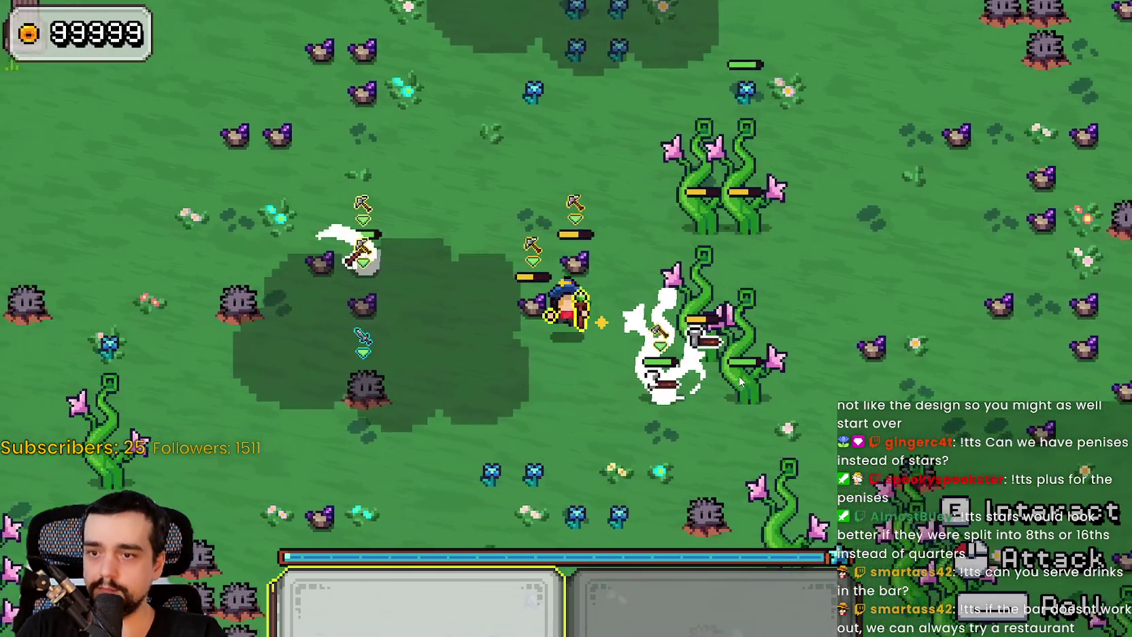
key(a)
key(w)
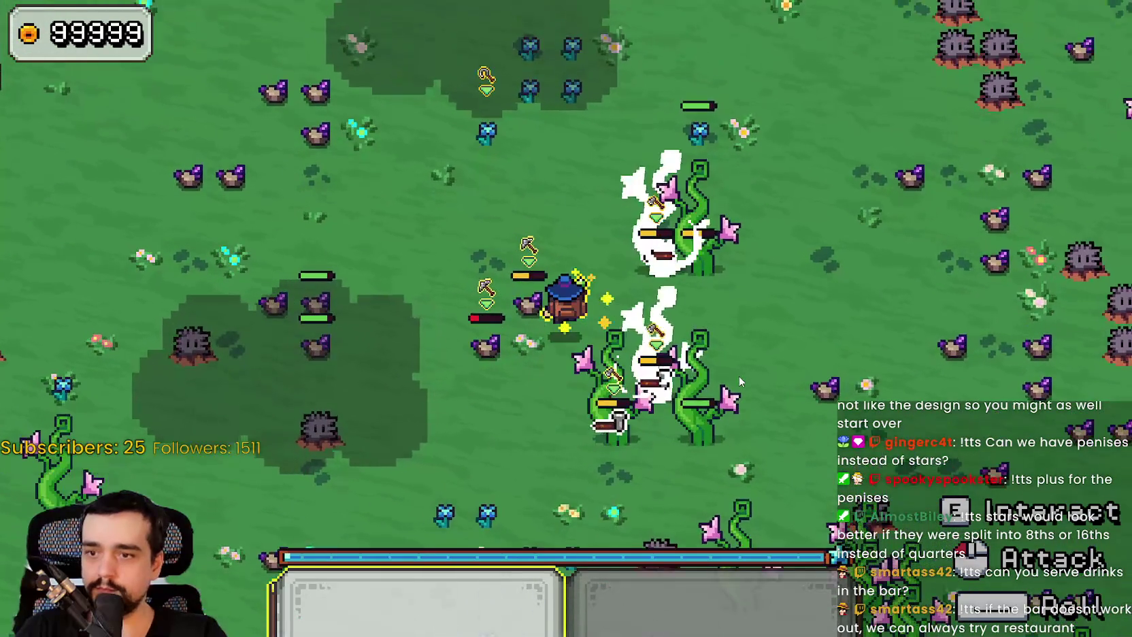
key(d)
key(w)
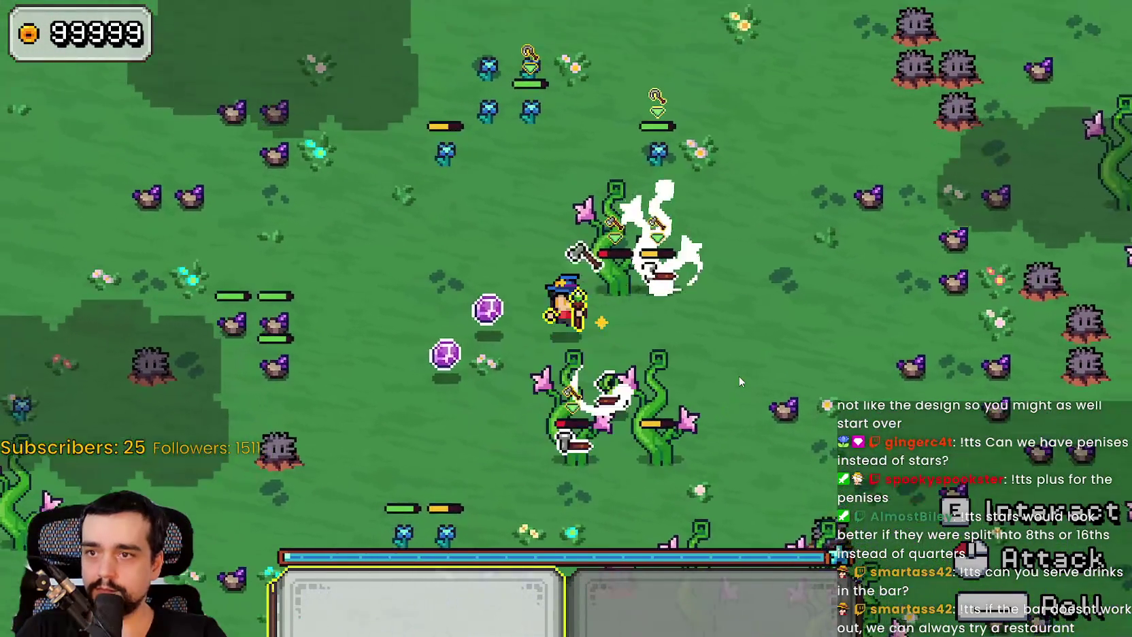
key(a)
key(w)
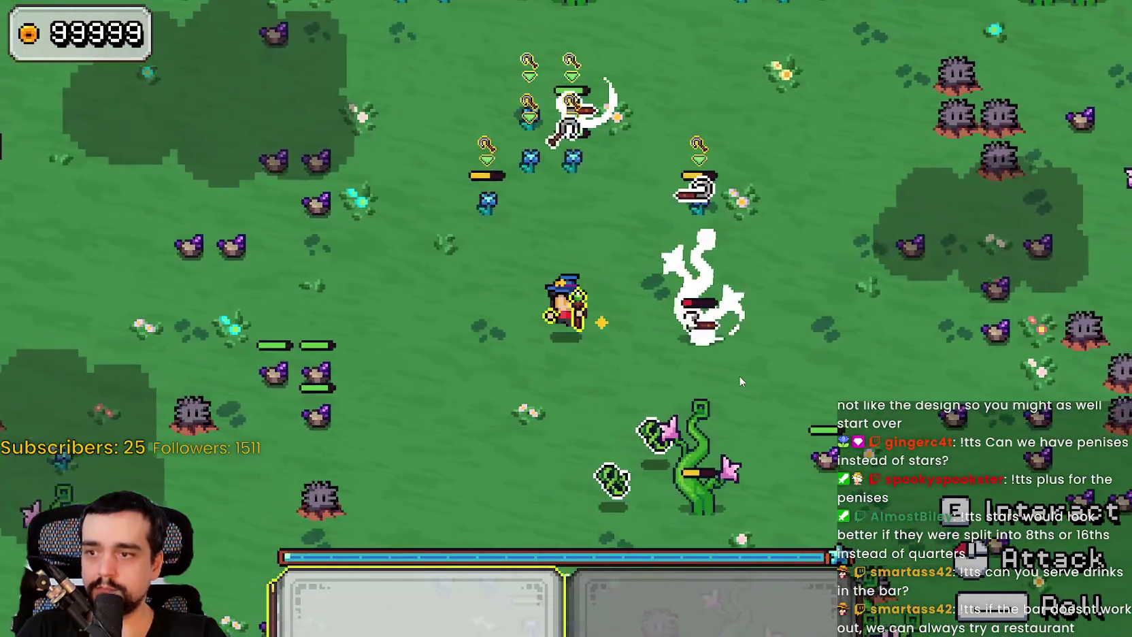
key(s)
key(d)
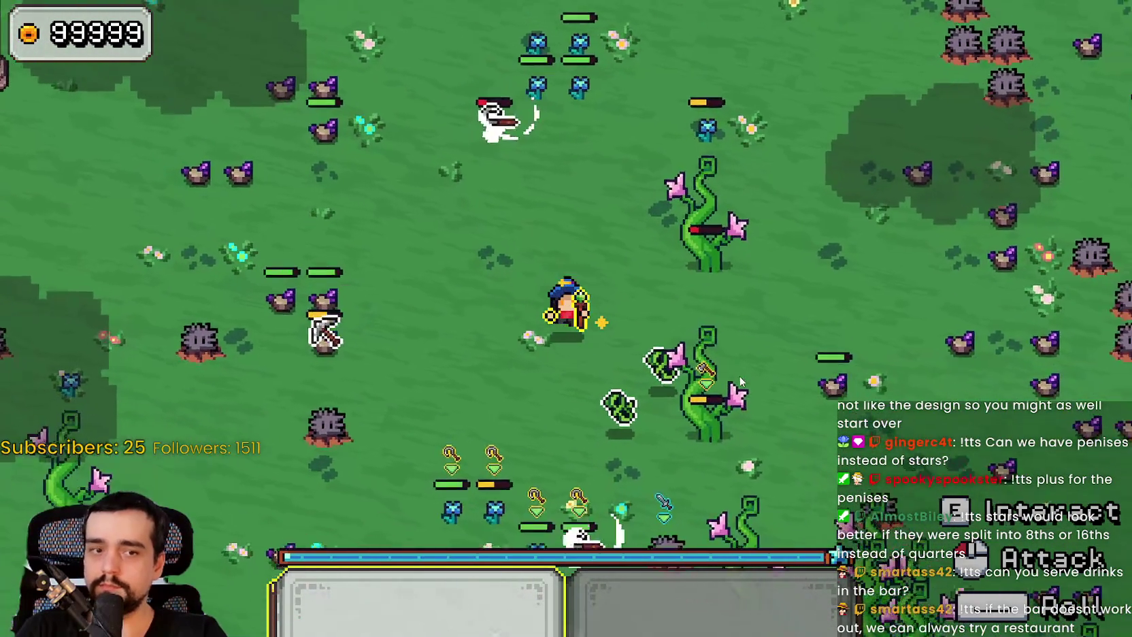
key(s)
key(a)
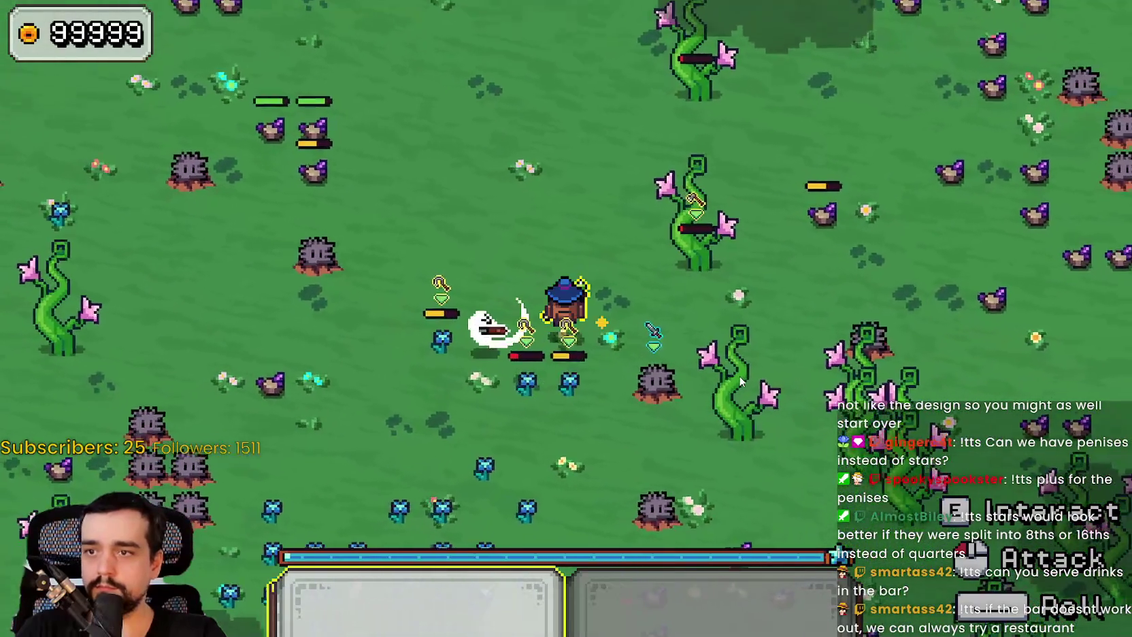
key(d)
key(w)
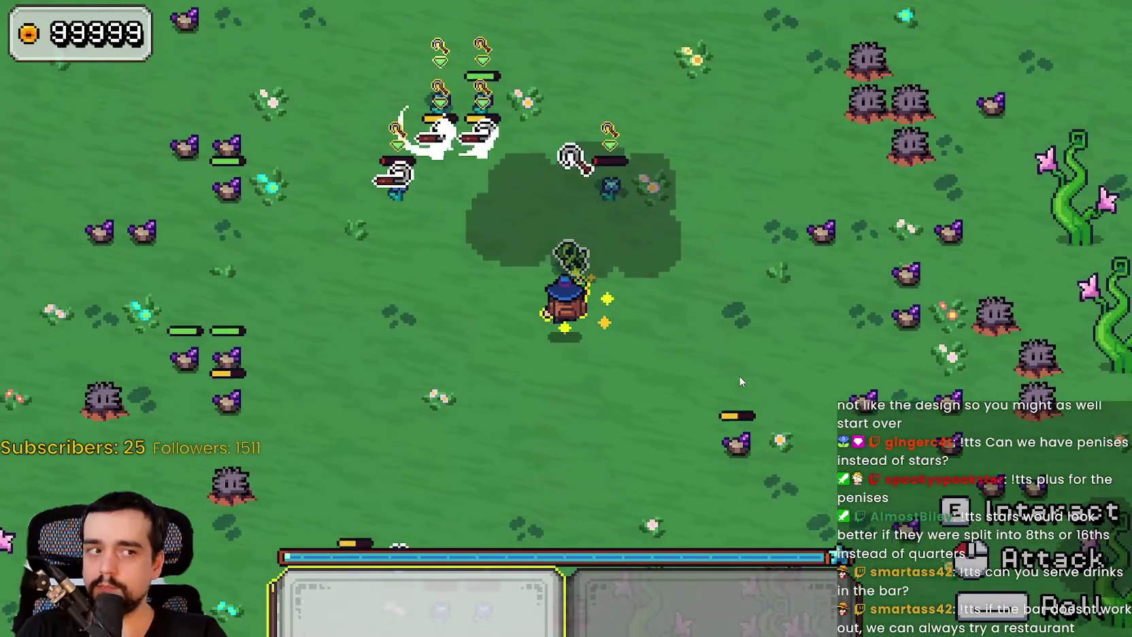
key(w)
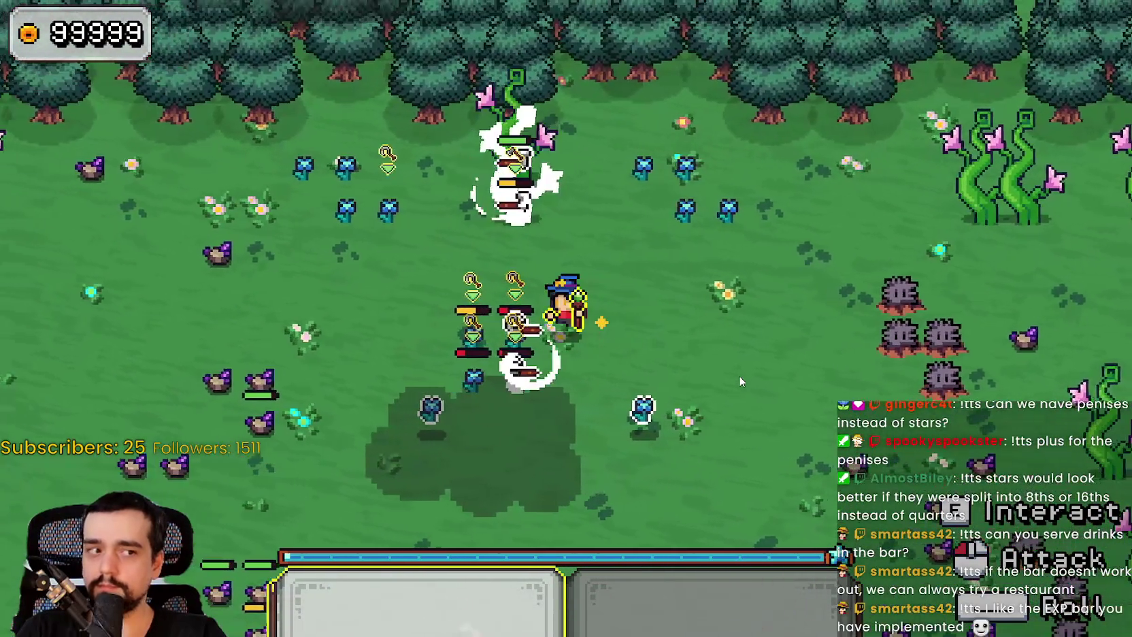
key(s)
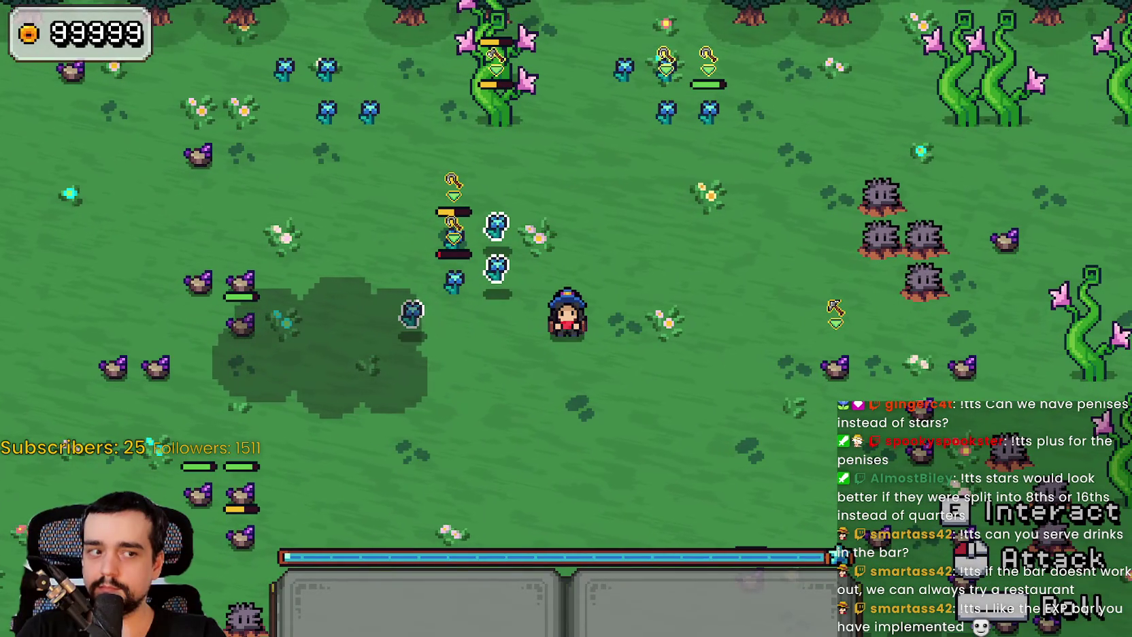
key(F8)
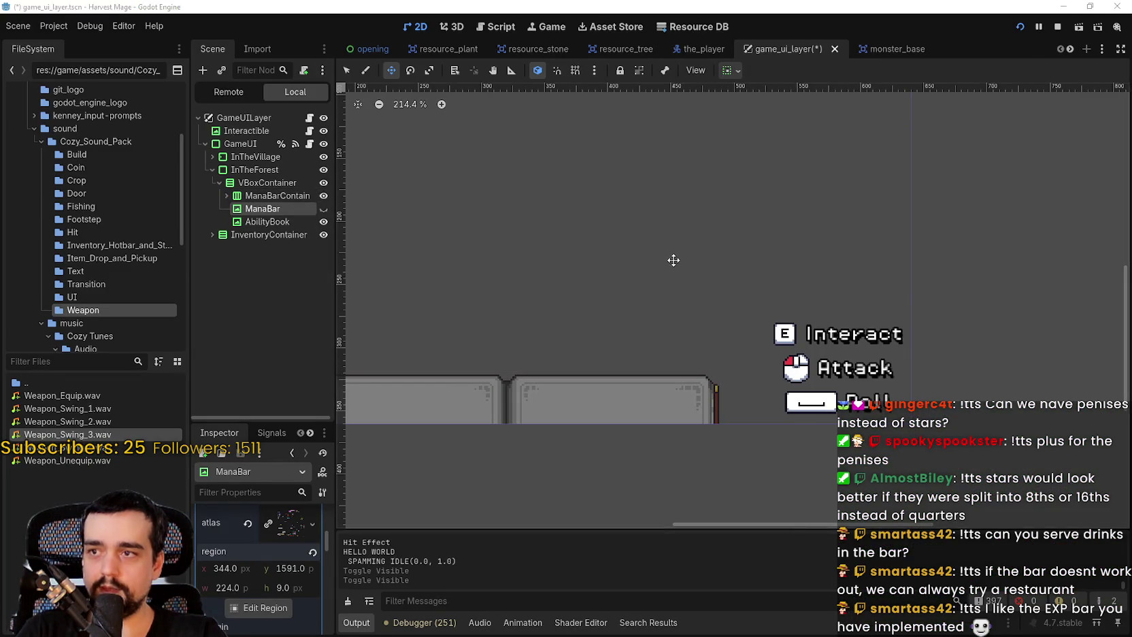
Back in the running game, walk the wizard around the forest edge, fighting enemies
key(alt+Tab)
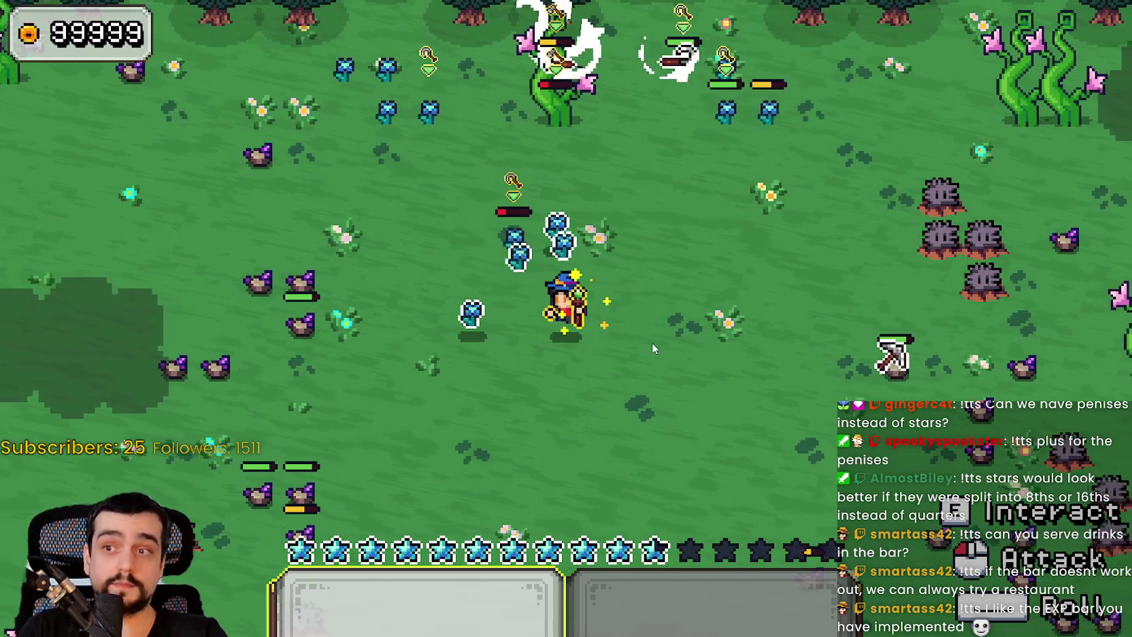
key(w)
key(a)
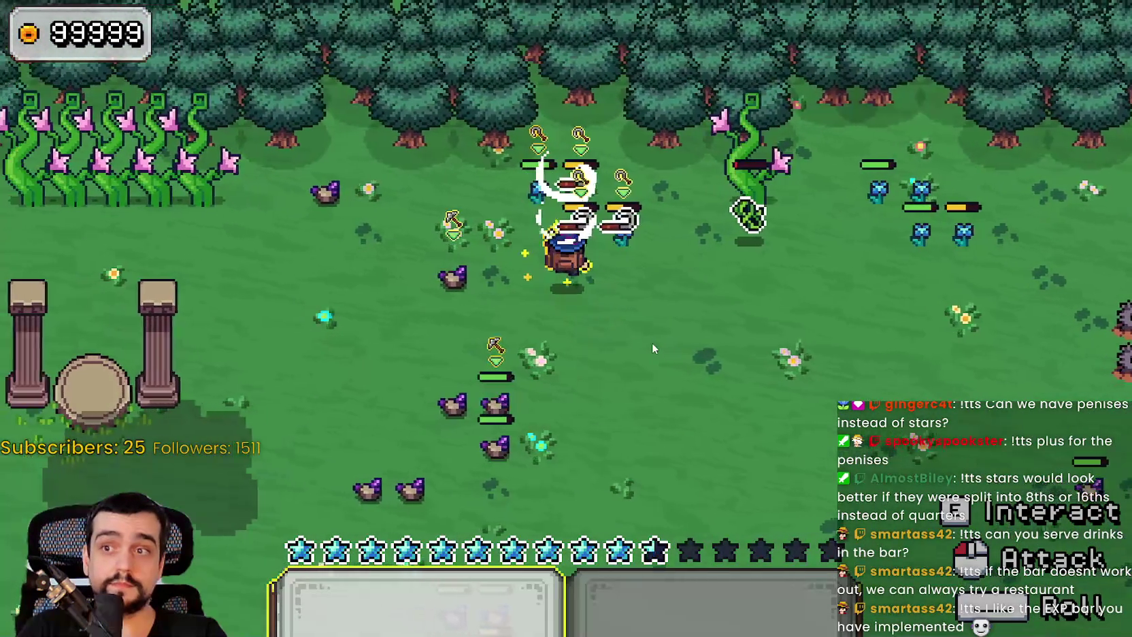
key(a)
key(s)
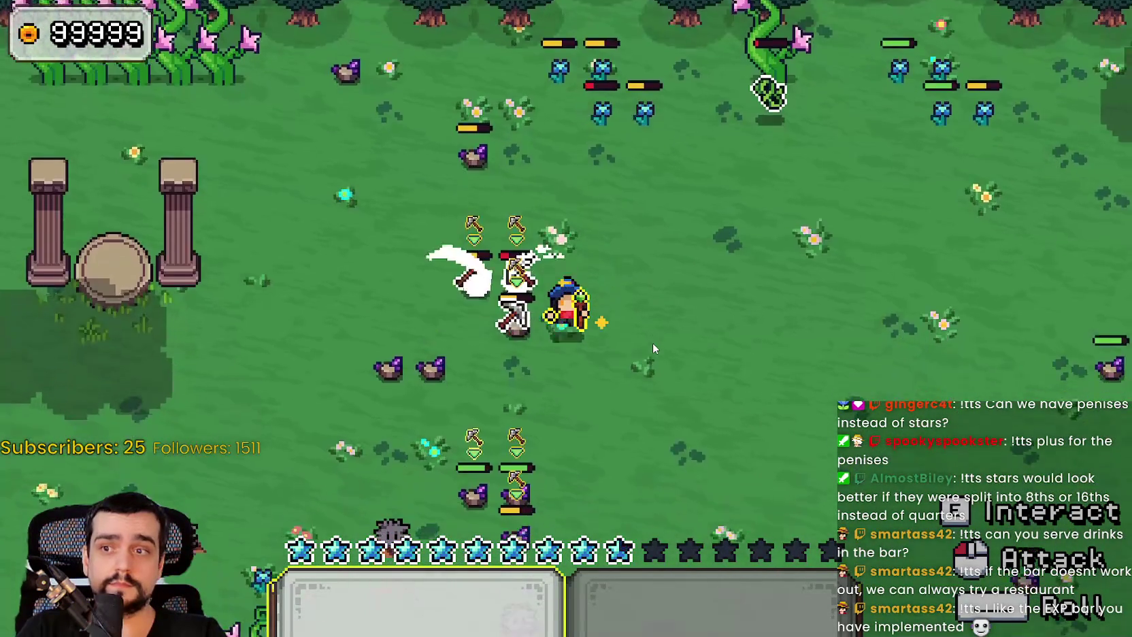
key(s)
key(a)
key(d)
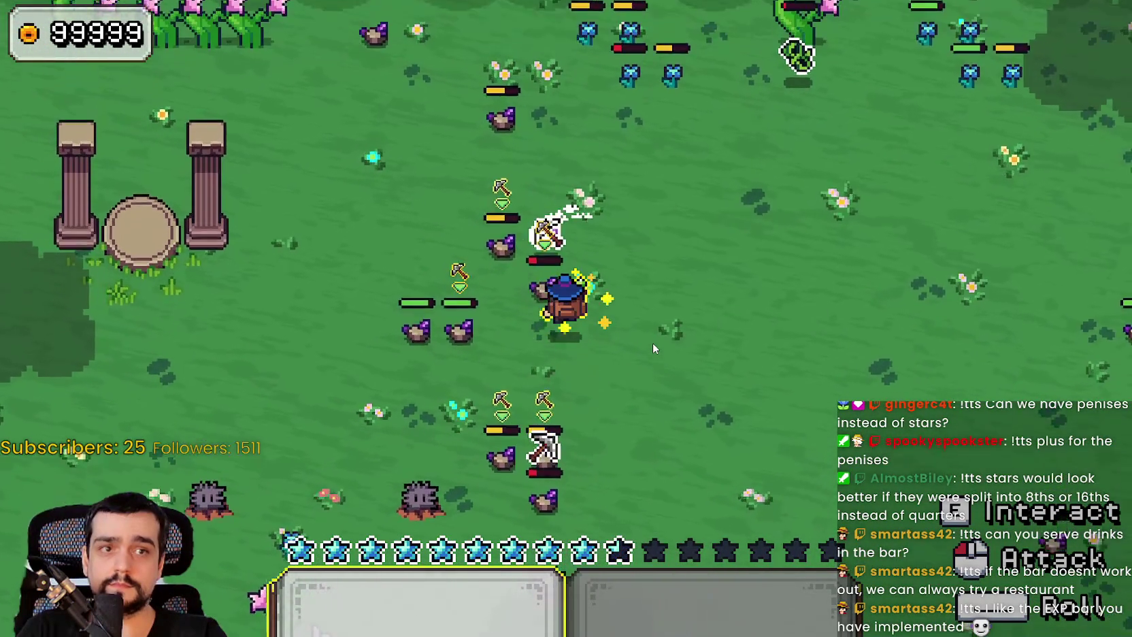
key(w)
key(d)
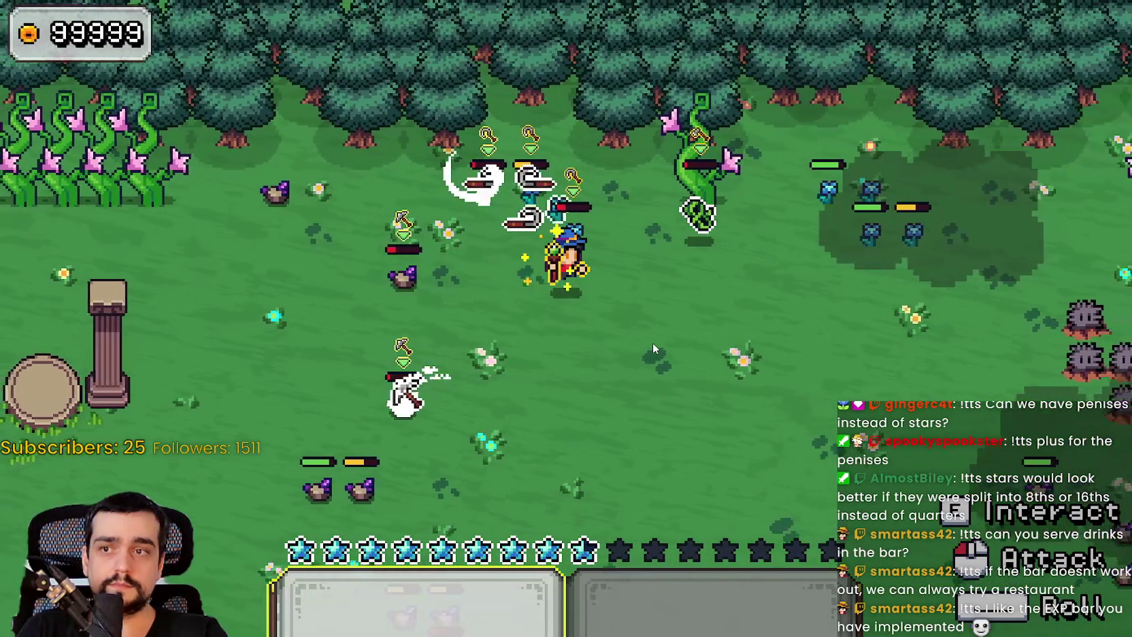
key(d)
key(a)
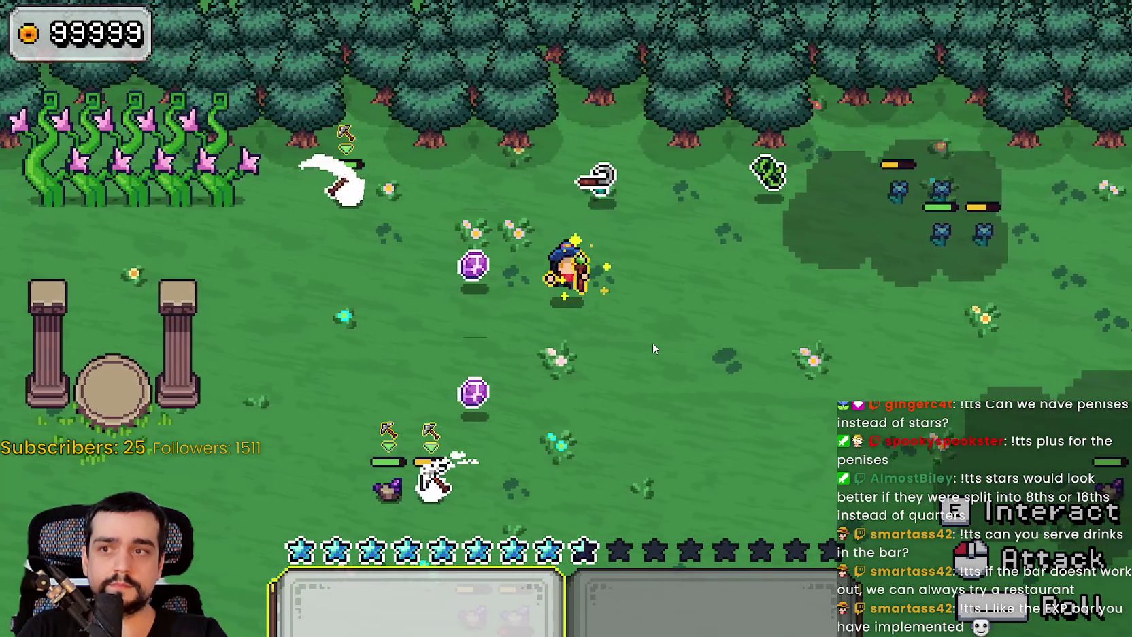
key(d)
key(s)
key(a)
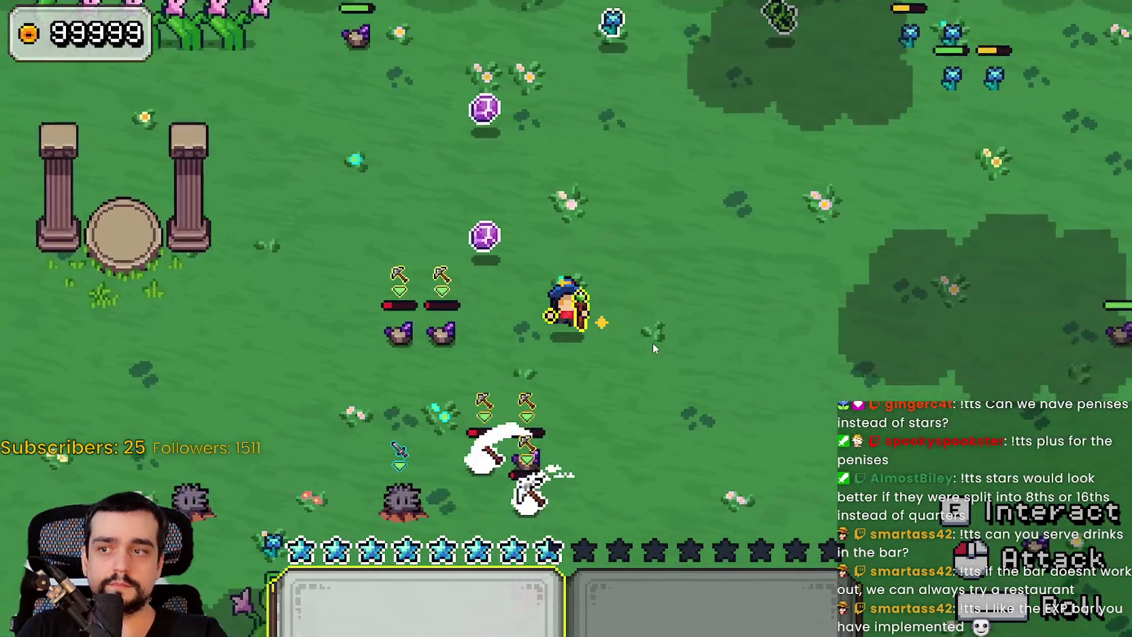
key(s)
key(a)
Jump to the editor with F8 and back, then walk the wizard through the meadow to the pillar shrine
key(F8)
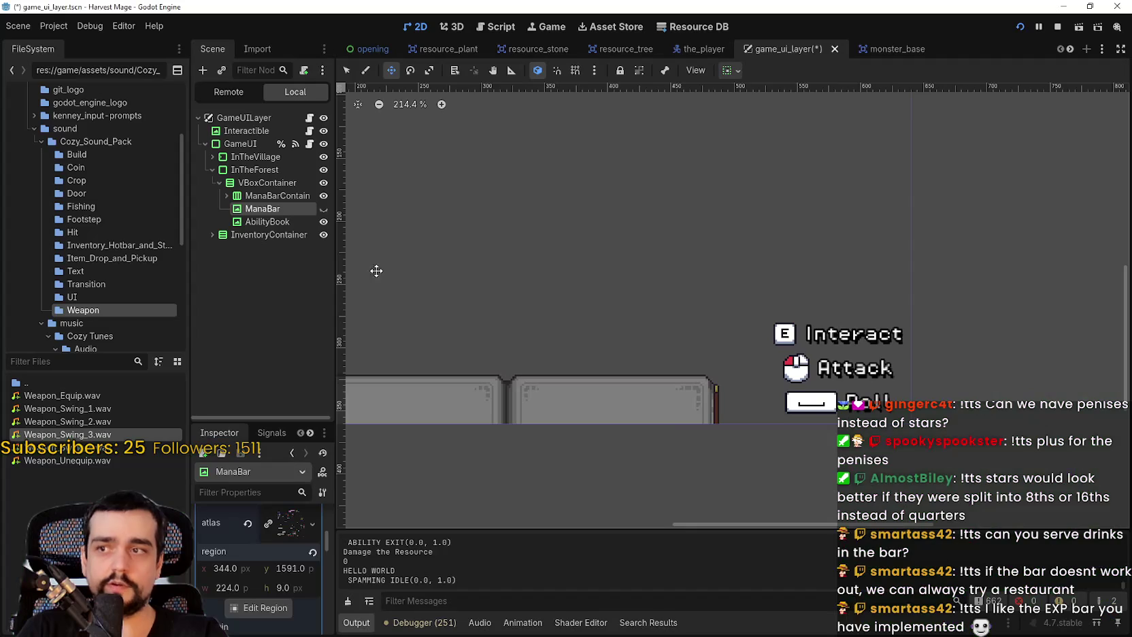
key(alt+Tab)
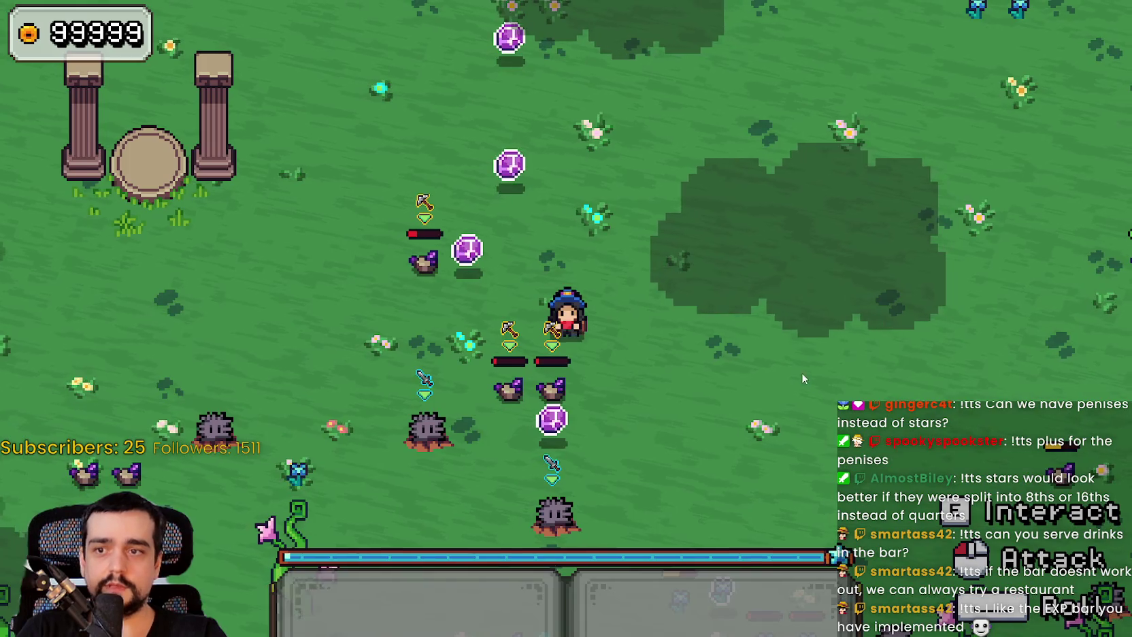
key(w)
key(d)
key(s)
key(a)
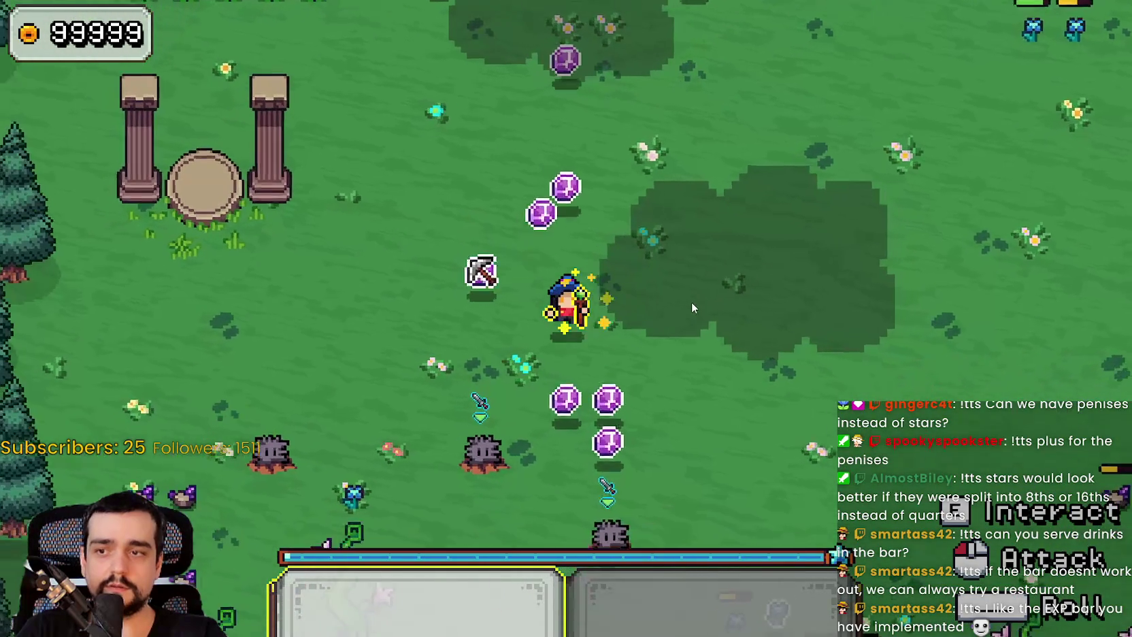
key(d)
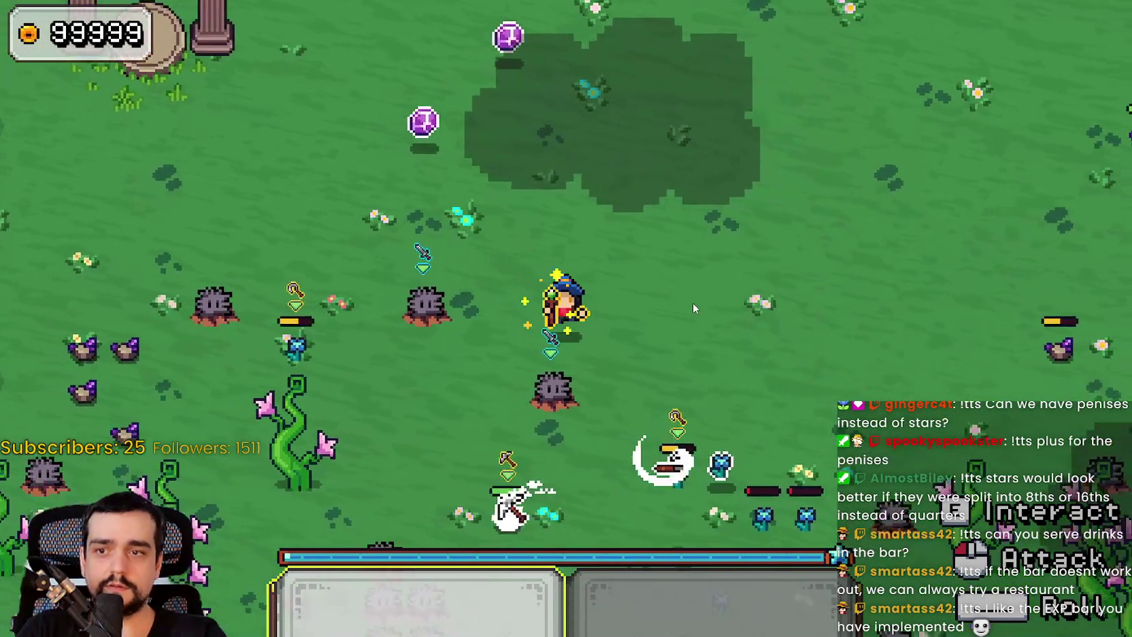
key(d)
key(s)
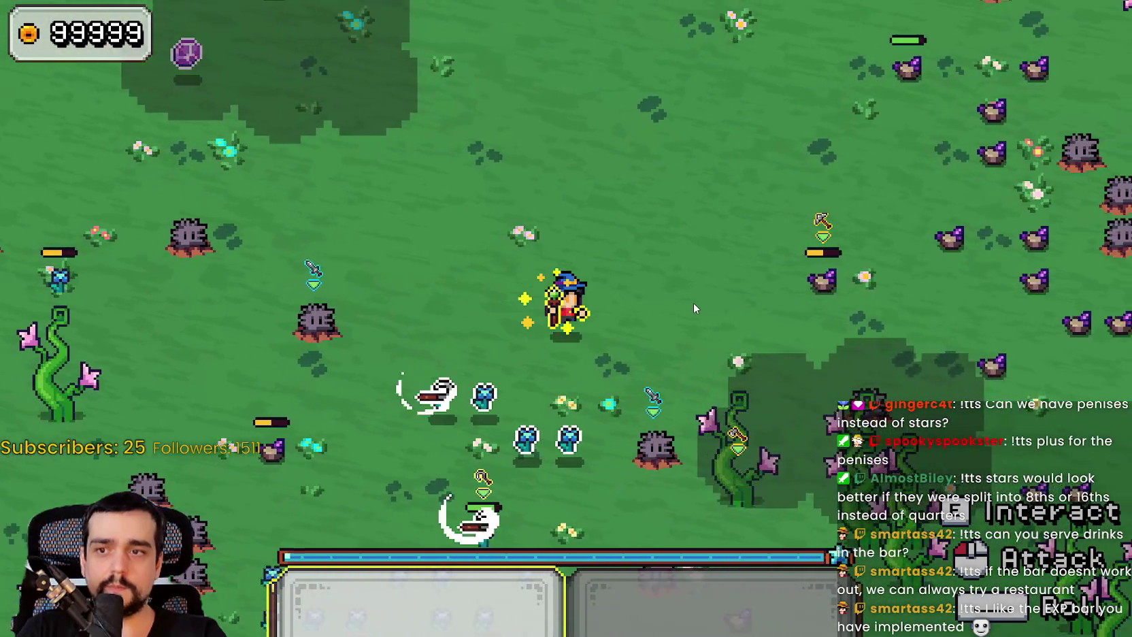
key(d)
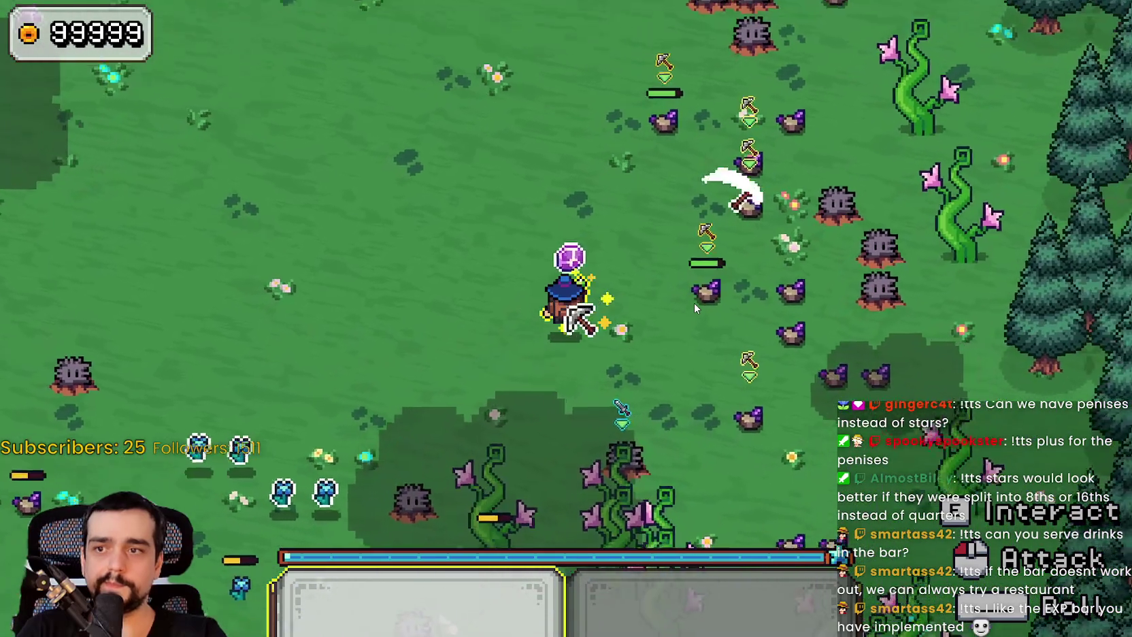
key(w)
key(d)
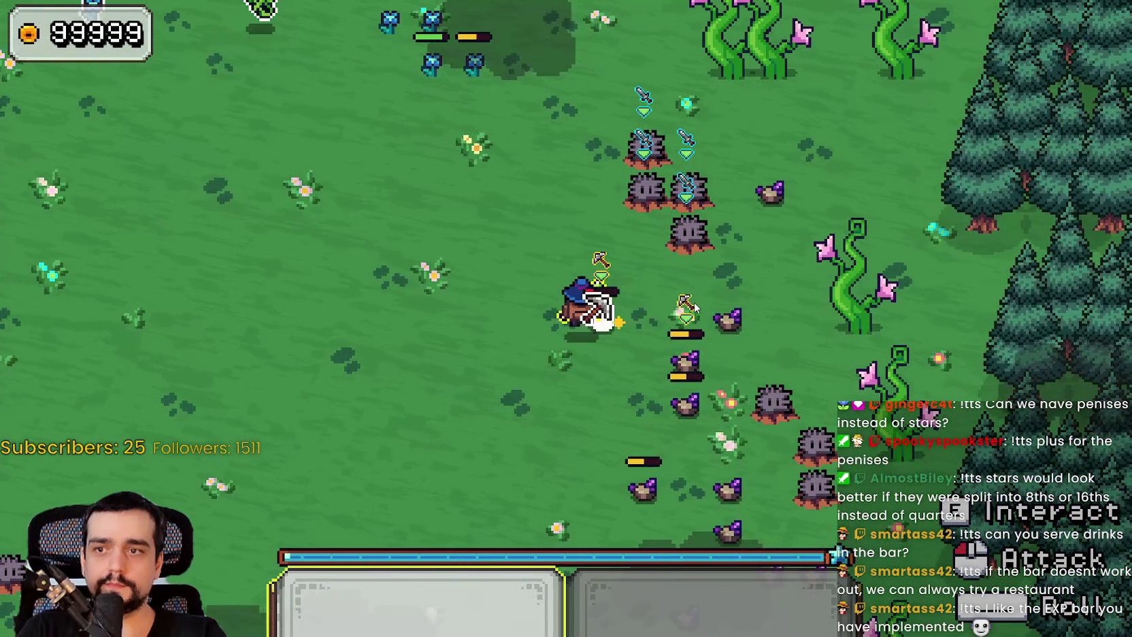
key(w)
key(a)
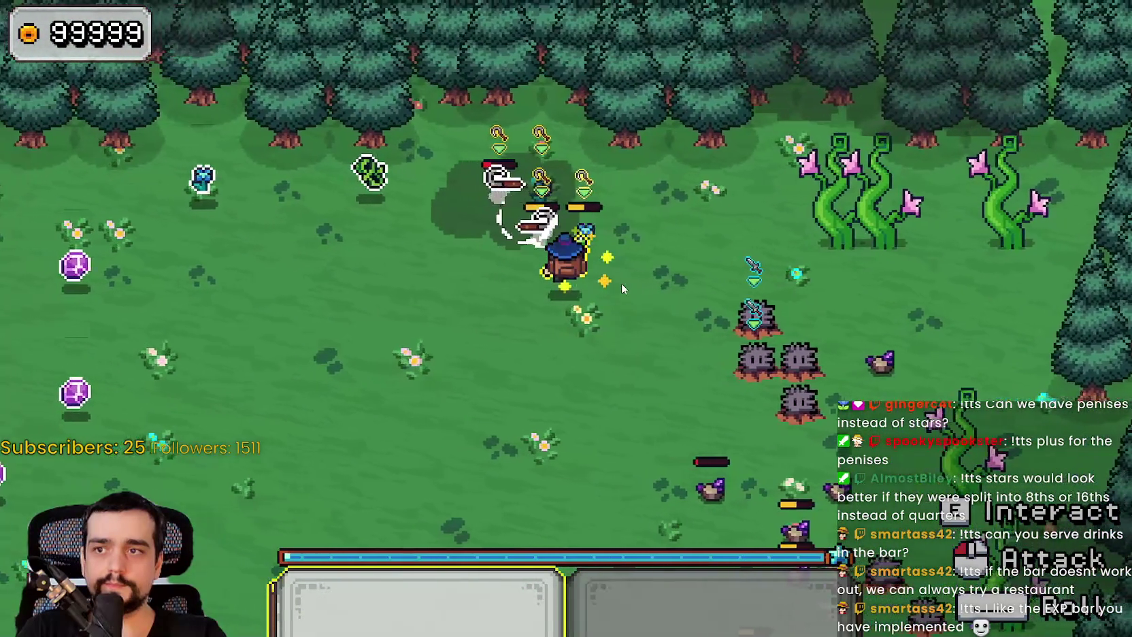
key(a)
key(w)
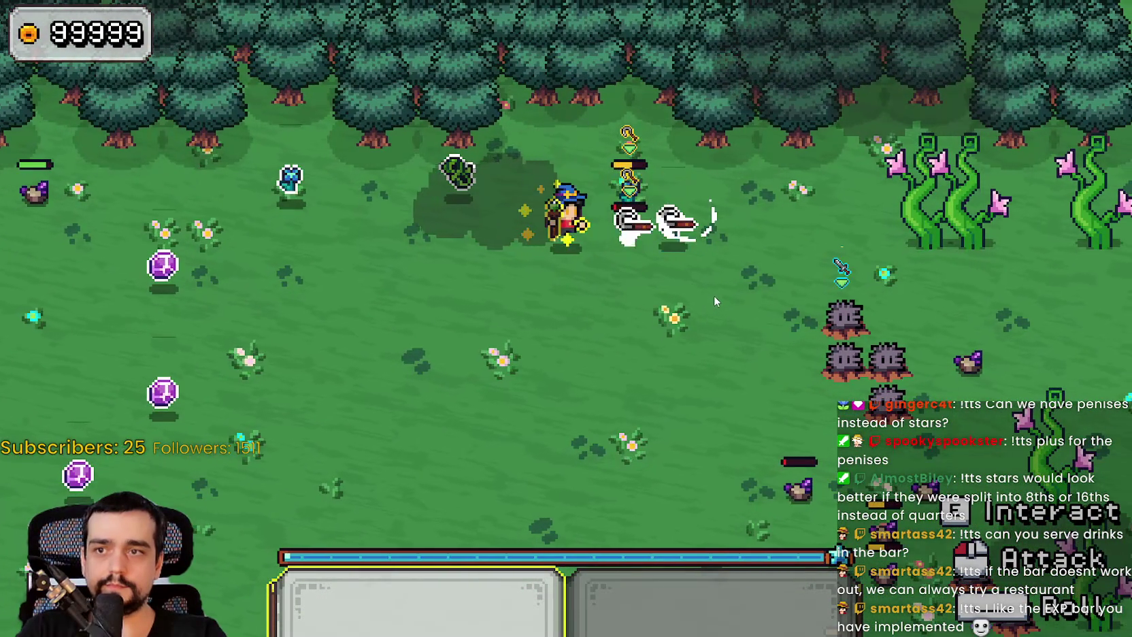
key(d)
key(a)
key(w)
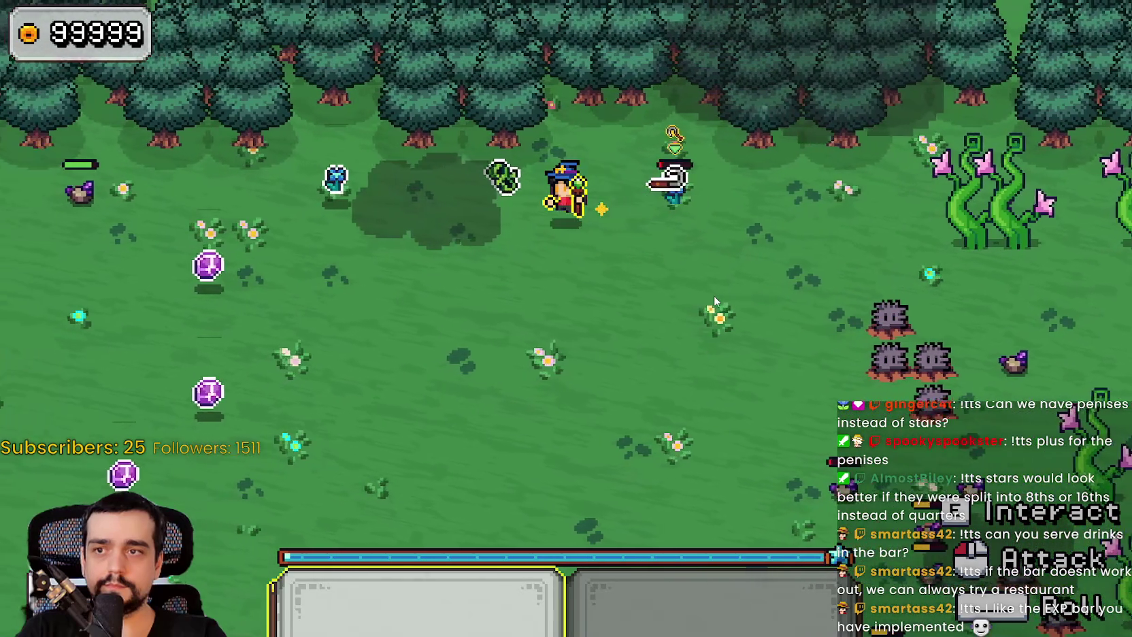
key(a)
key(d)
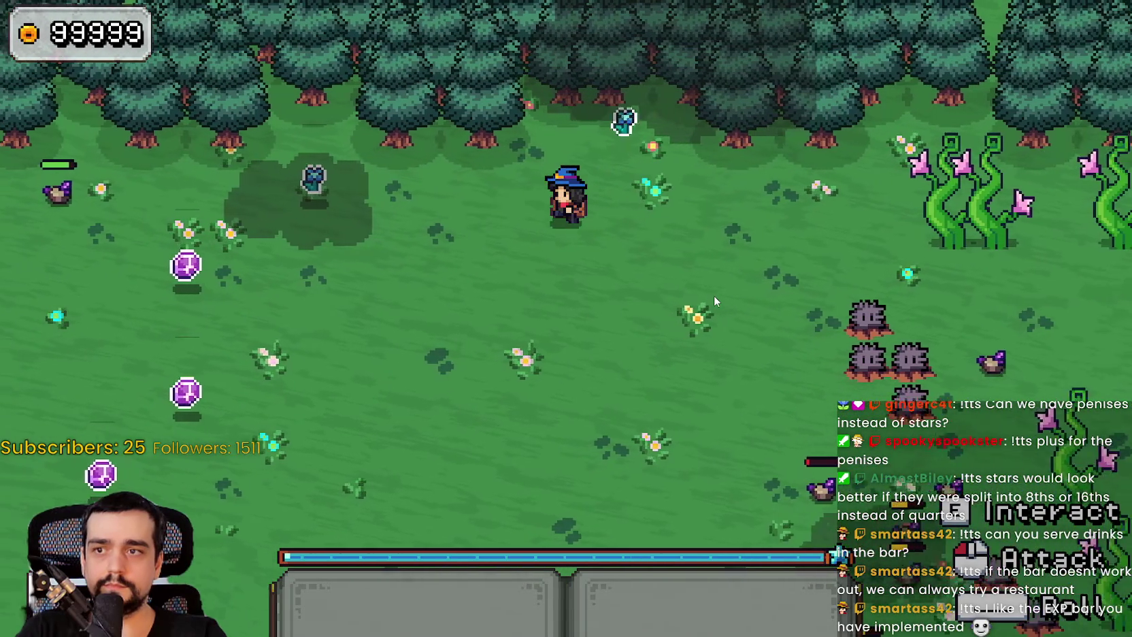
key(a)
key(s)
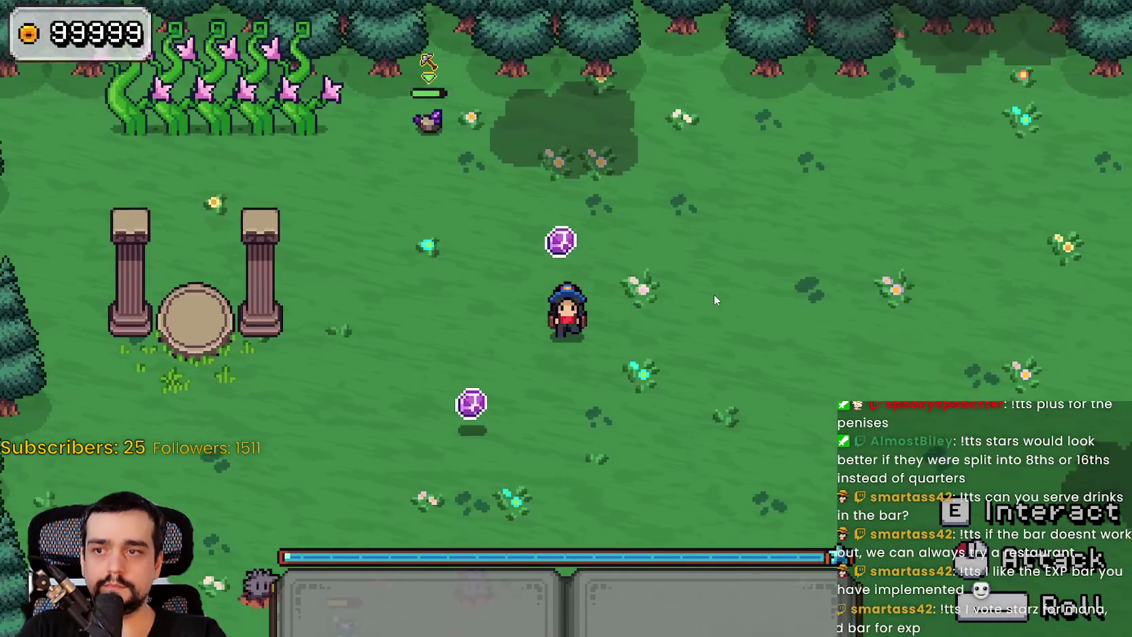
key(a)
key(s)
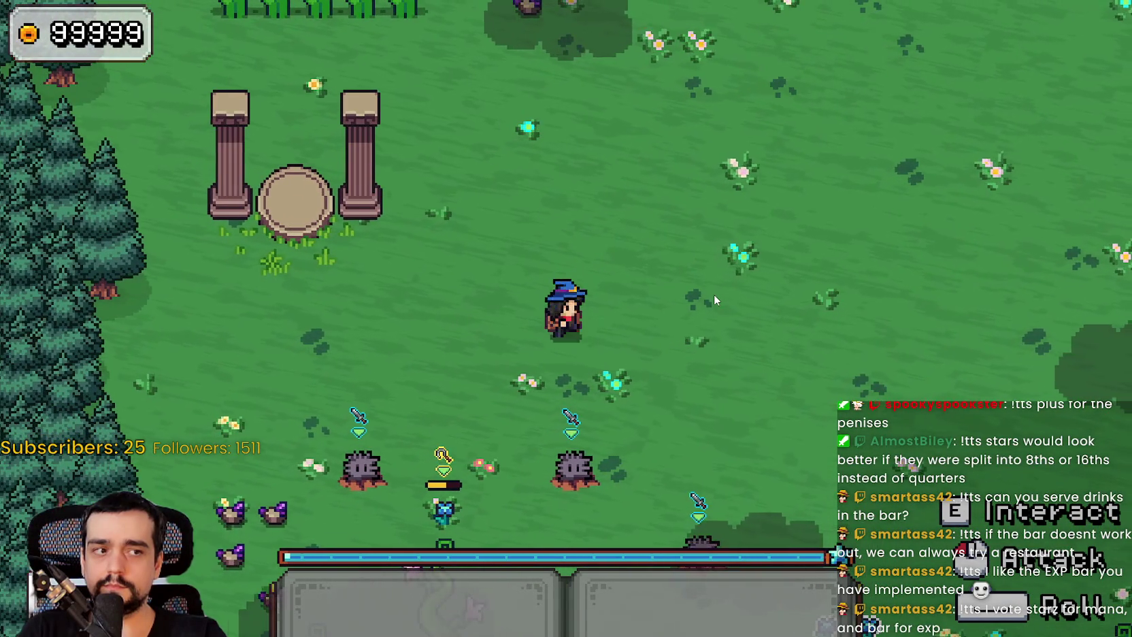
key(w)
key(d)
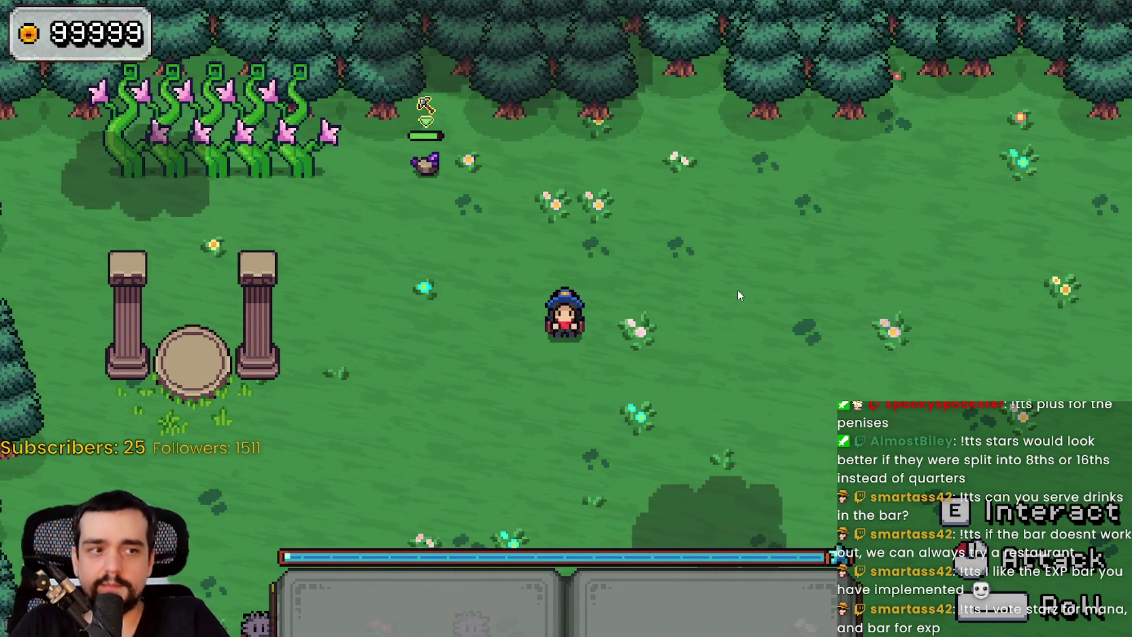
Save the game UI scene with Ctrl+S and return to the running game
key(alt+Tab)
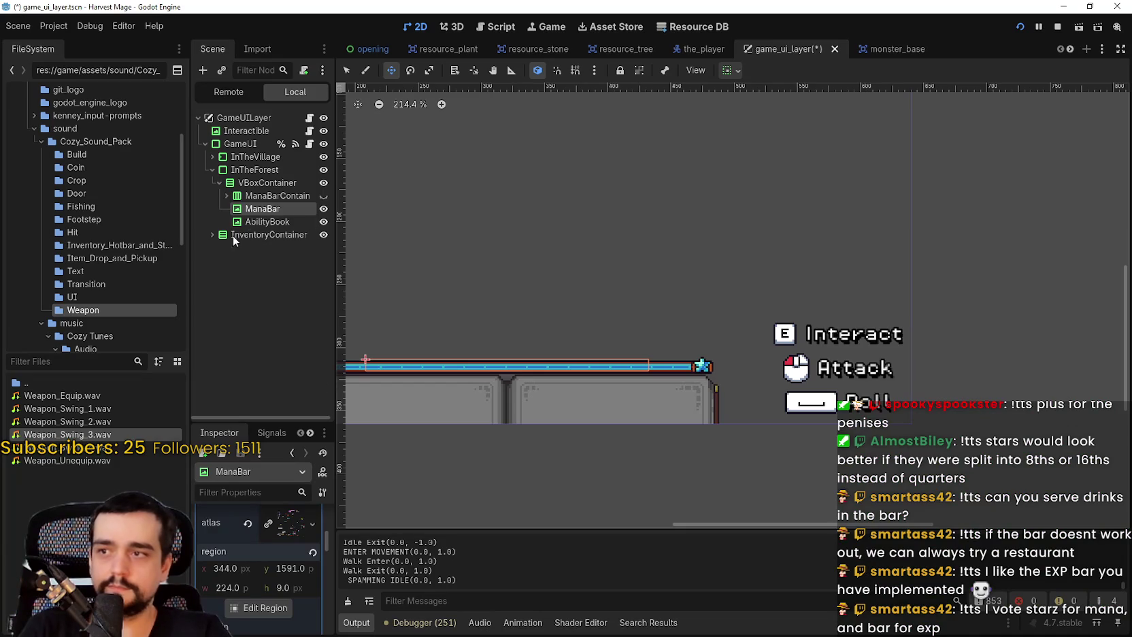
key(ctrl+s)
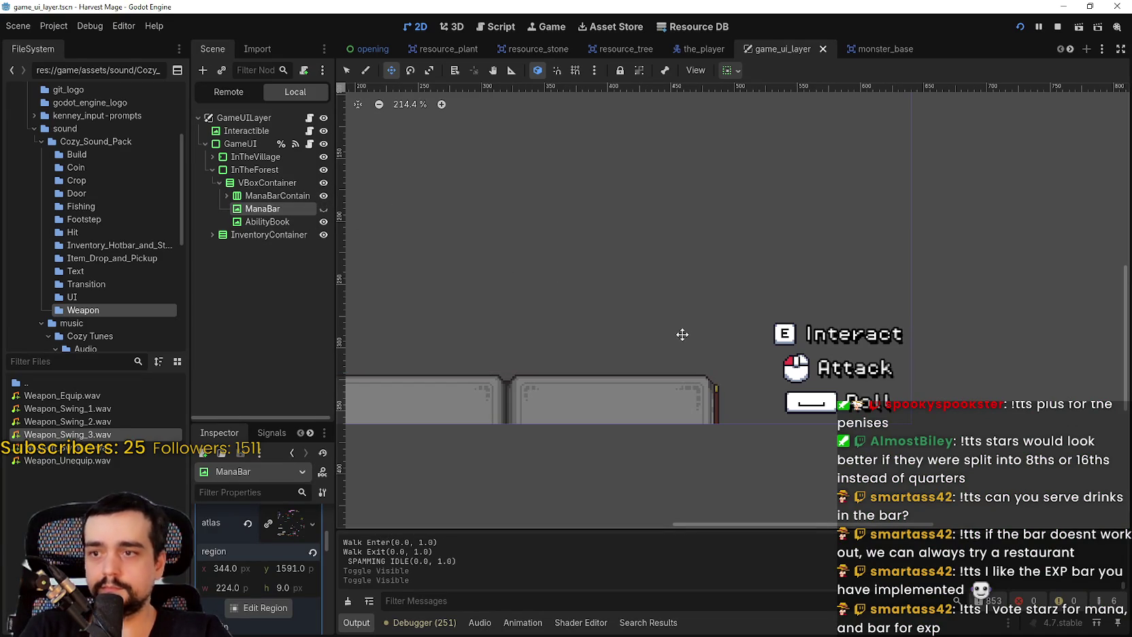
key(alt+Tab)
Attack the vine plants, collect the purple orb, and roam back toward the pillars
key(w)
key(a)
click(699, 367)
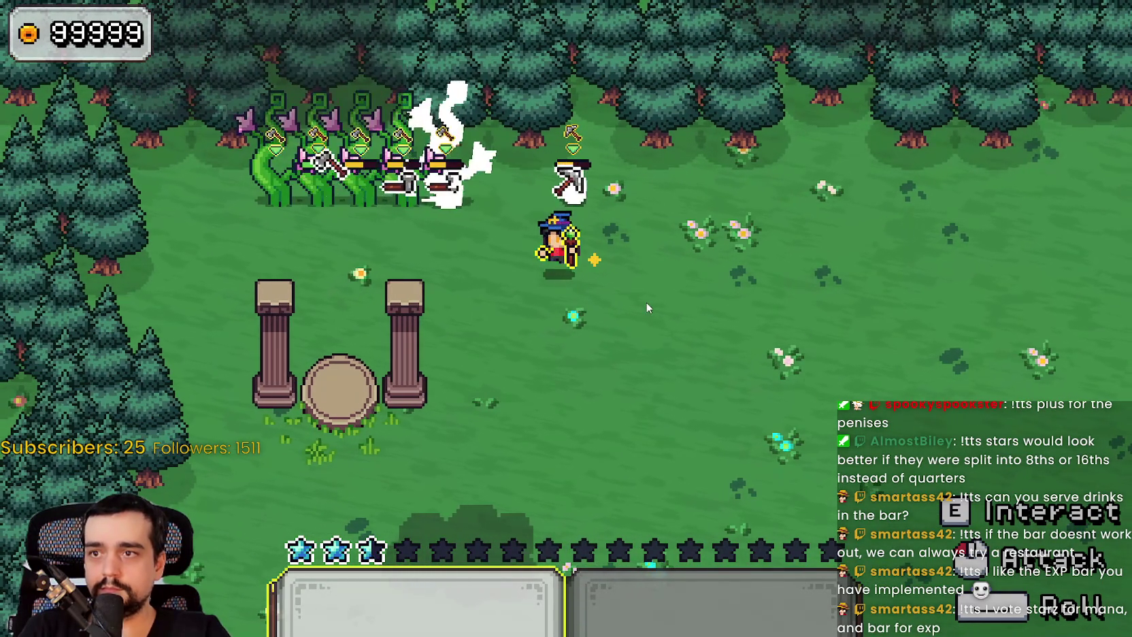
click(647, 303)
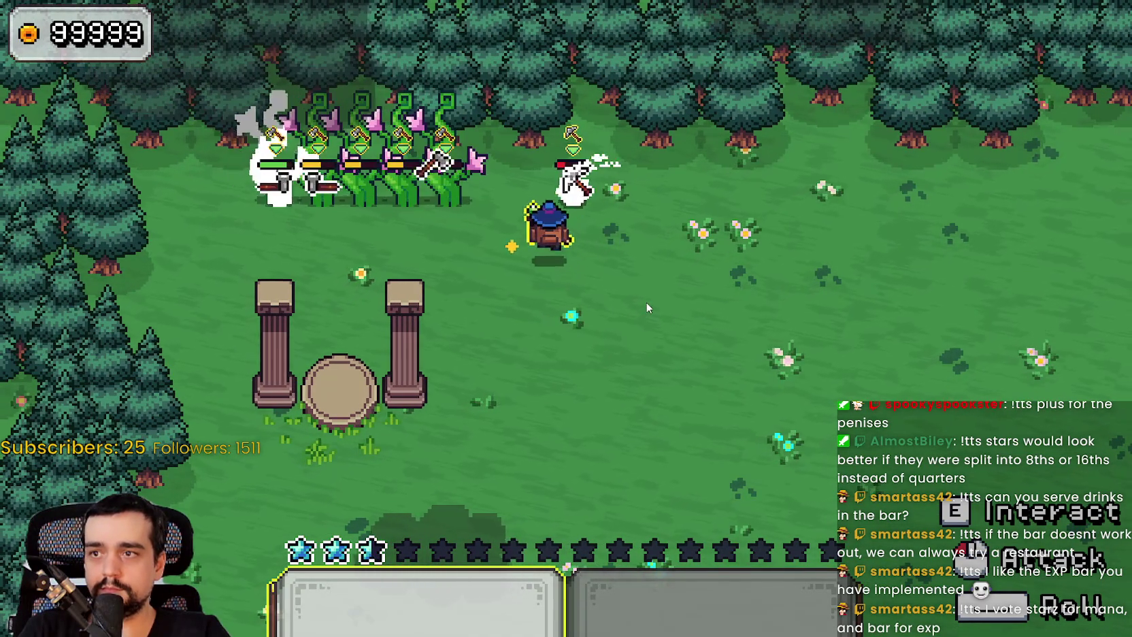
key(a)
key(d)
click(647, 308)
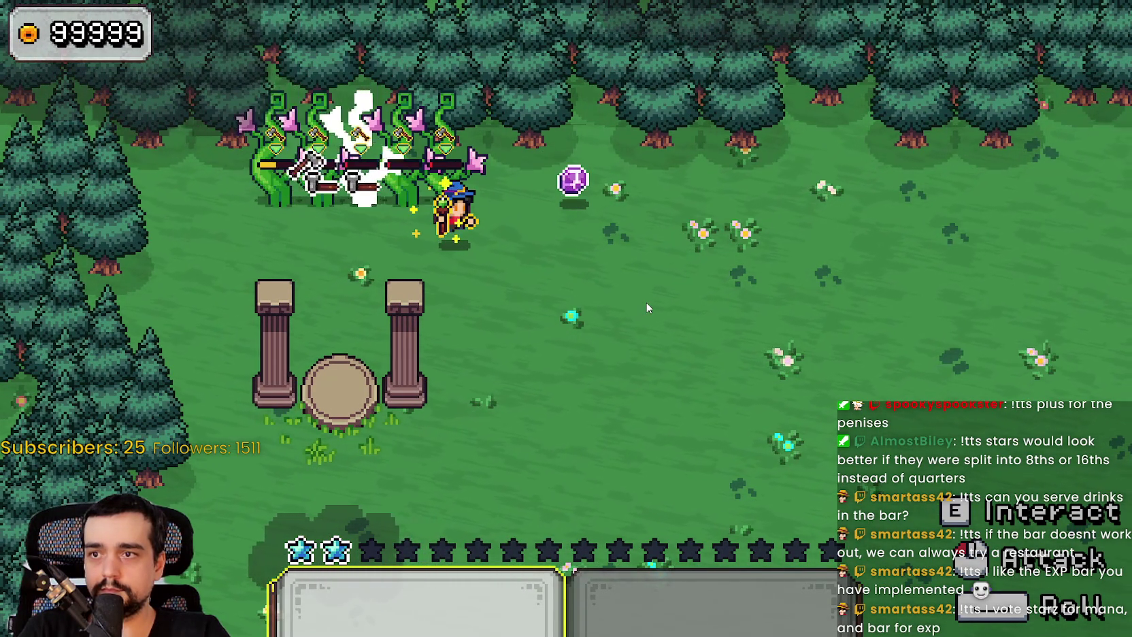
key(d)
key(w)
key(a)
key(d)
key(s)
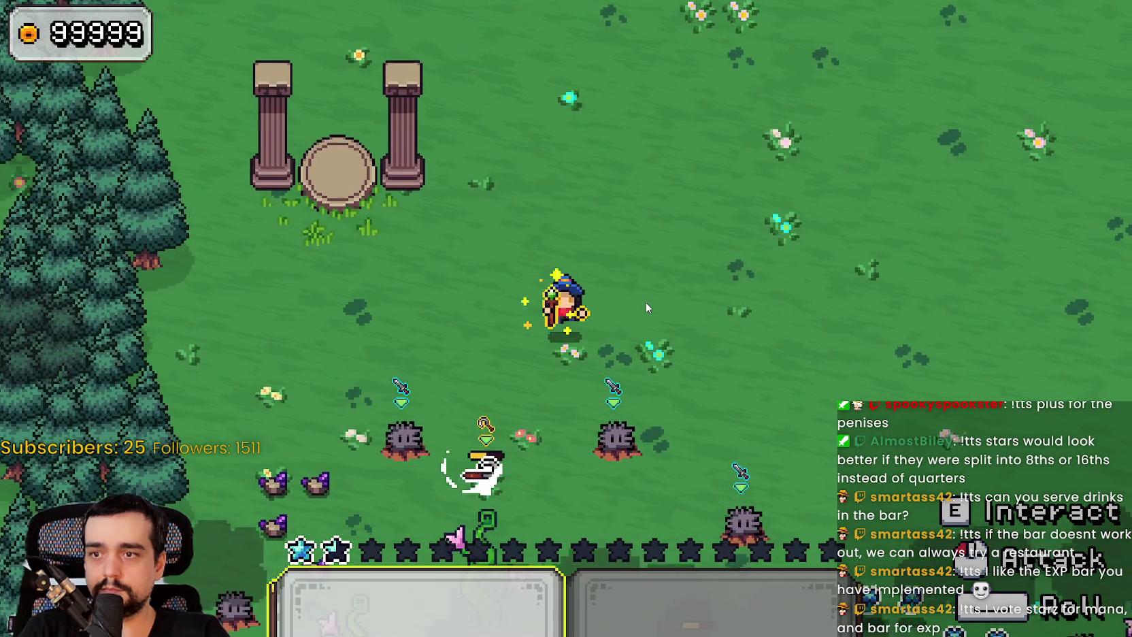
key(s)
key(a)
key(d)
key(s)
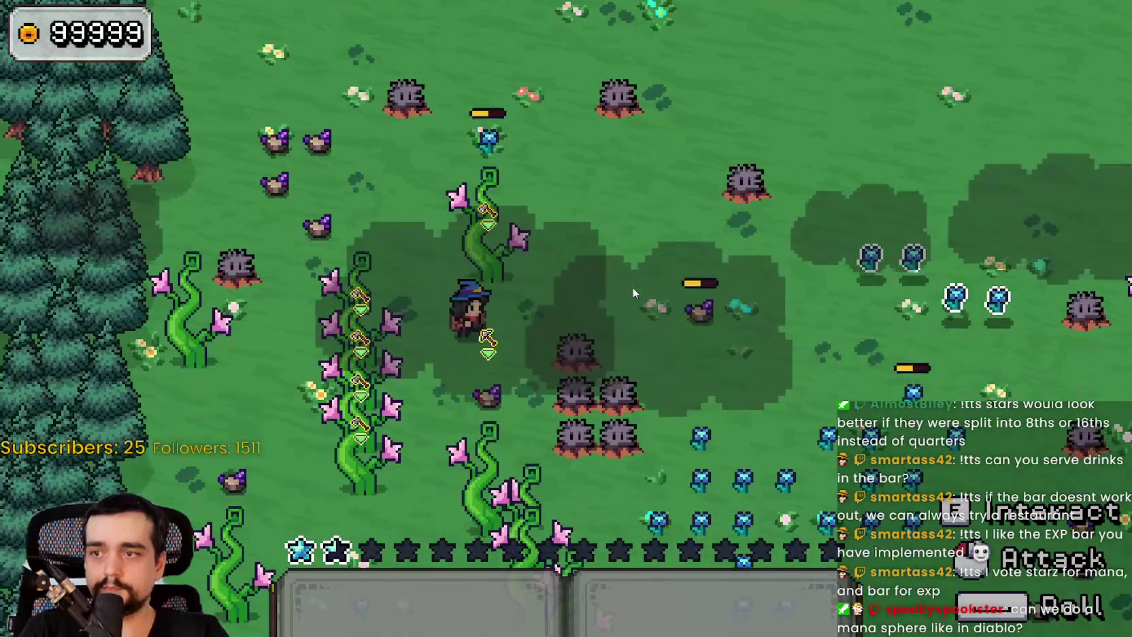
key(w)
key(a)
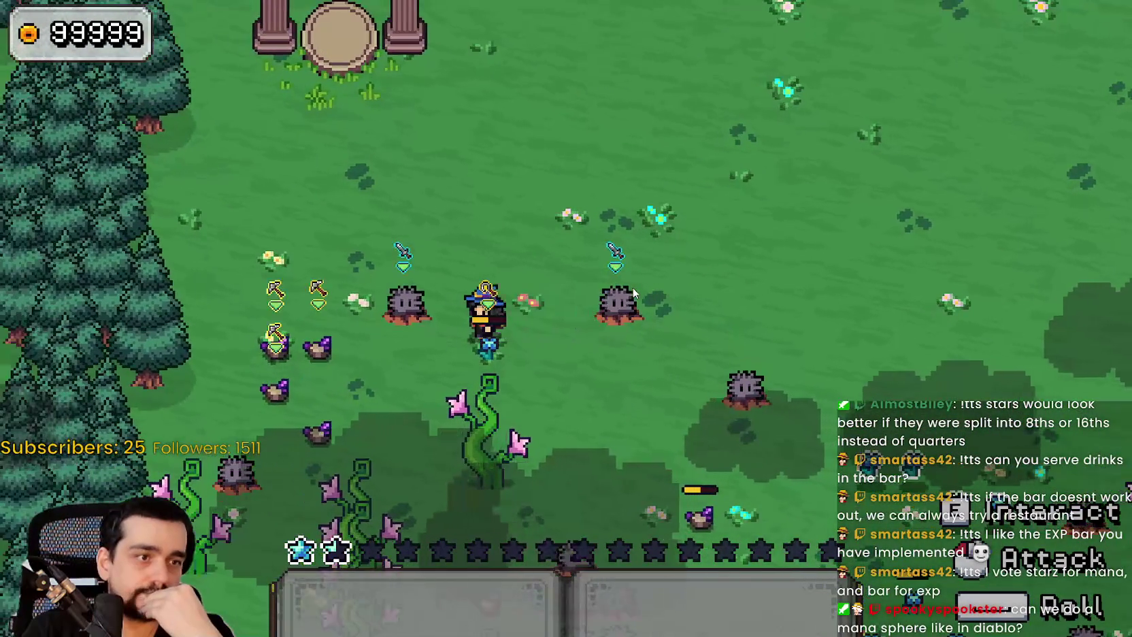
key(s)
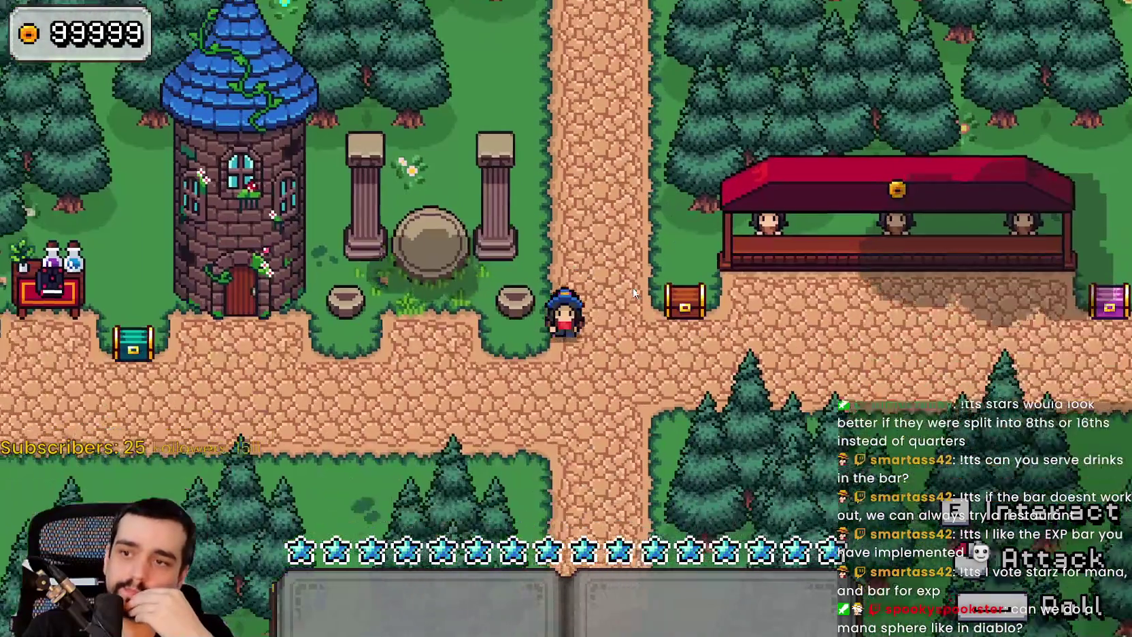
key(s)
key(d)
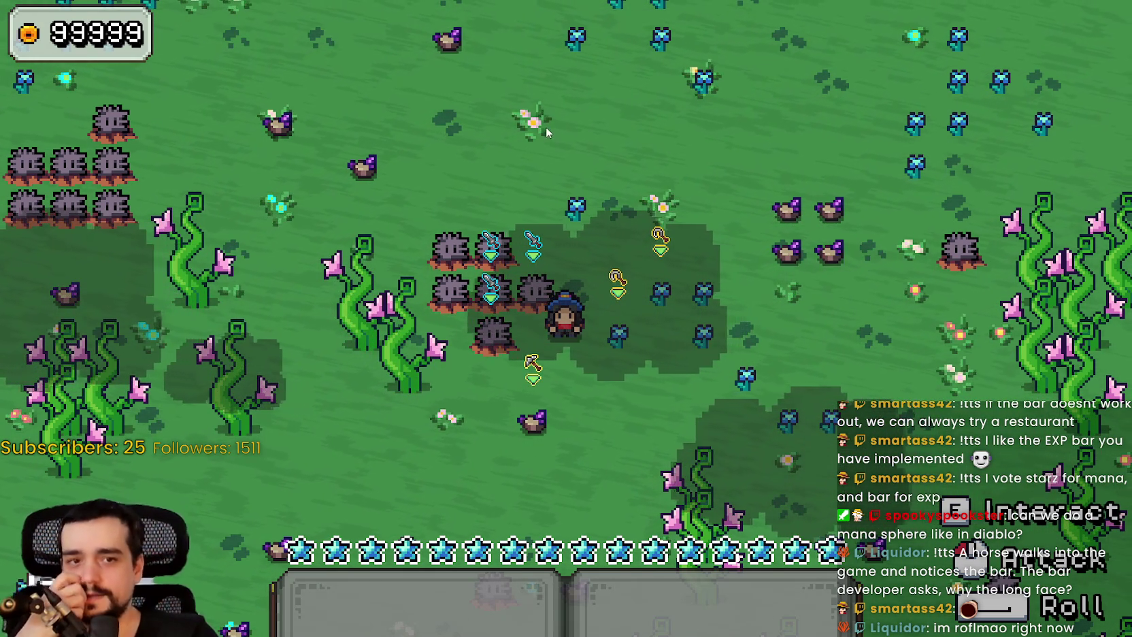
key(1)
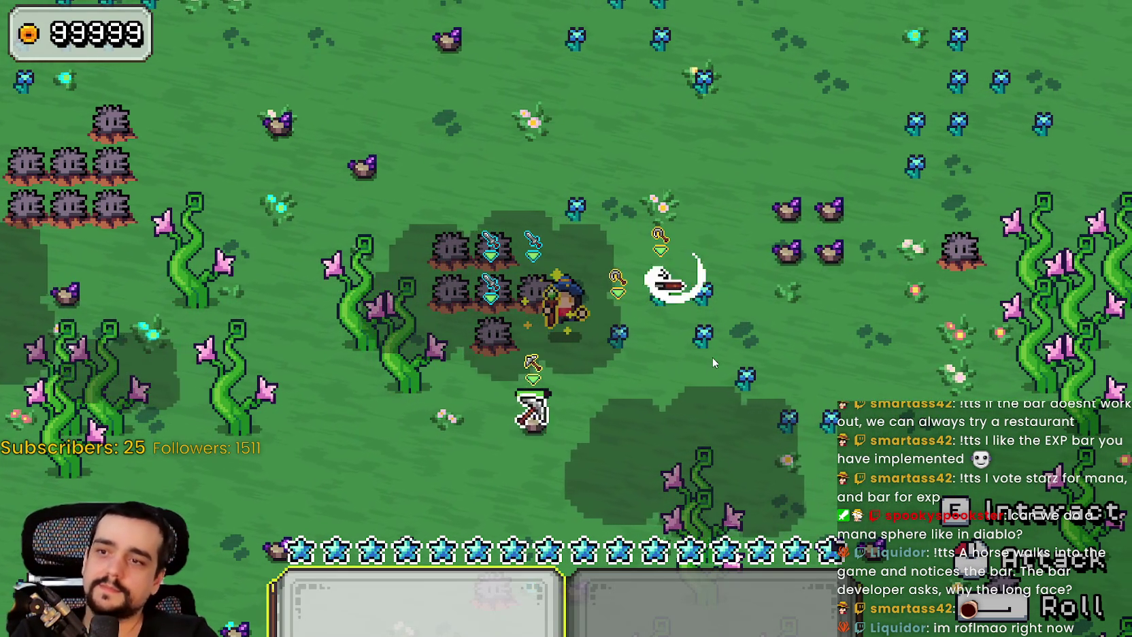
click(710, 353)
key(d)
click(704, 338)
key(d)
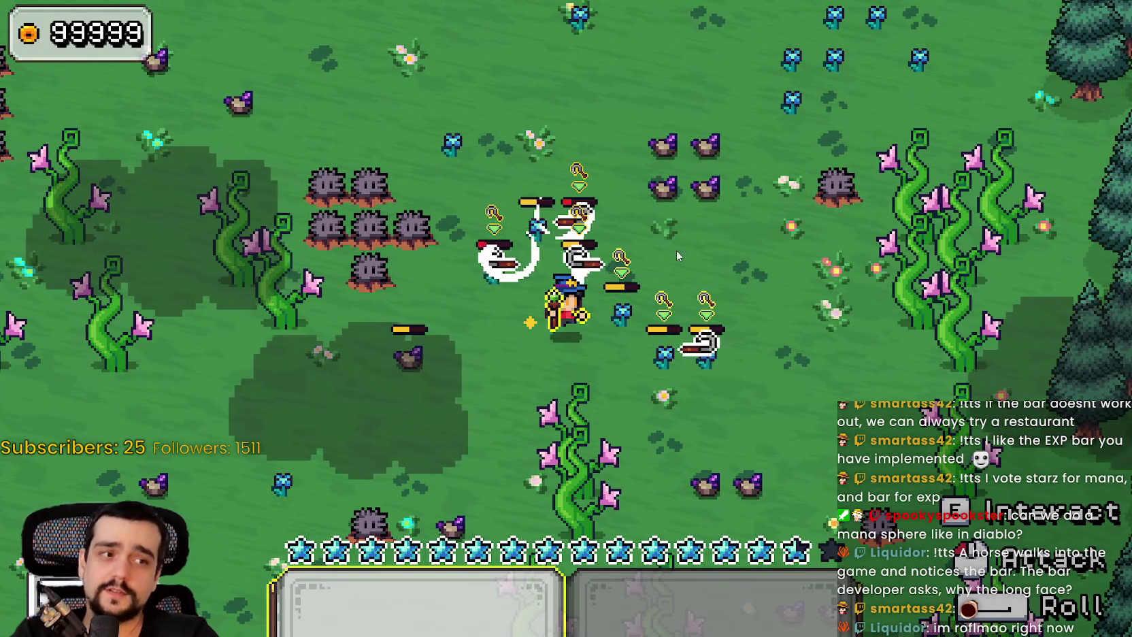
click(636, 212)
key(w)
key(d)
click(636, 213)
key(w)
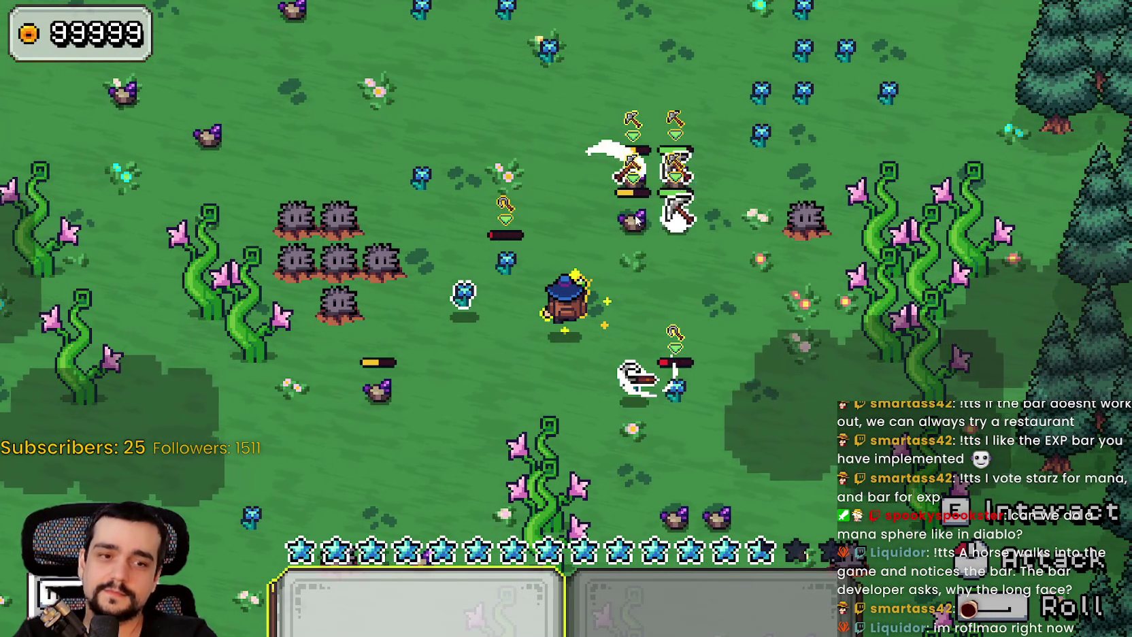
key(a)
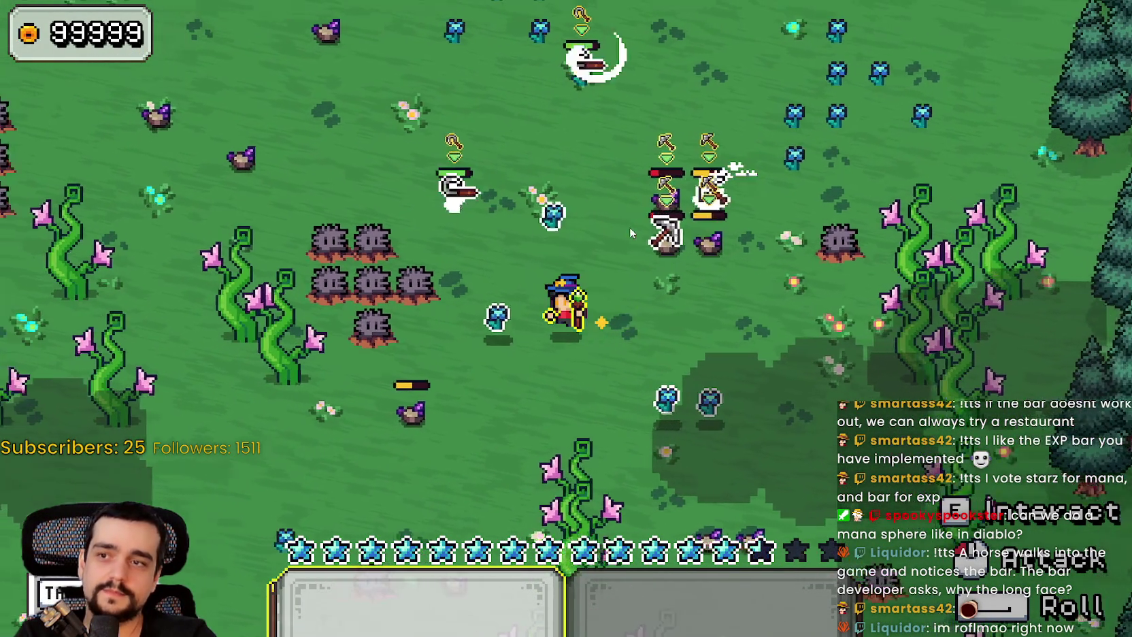
key(d)
key(s)
key(w)
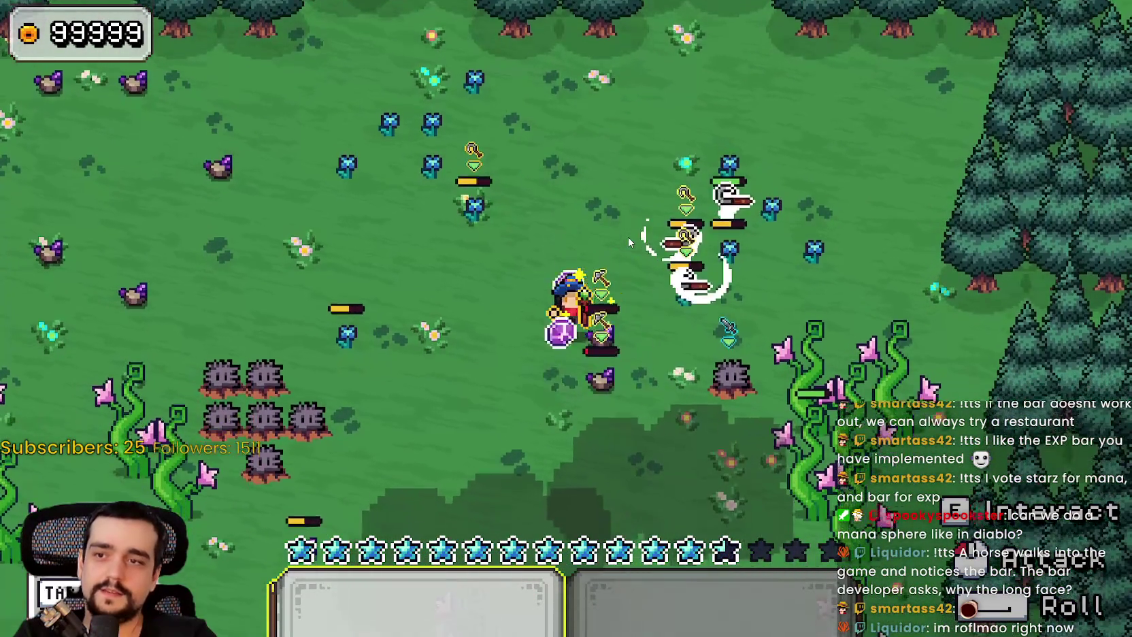
key(s)
key(d)
key(w)
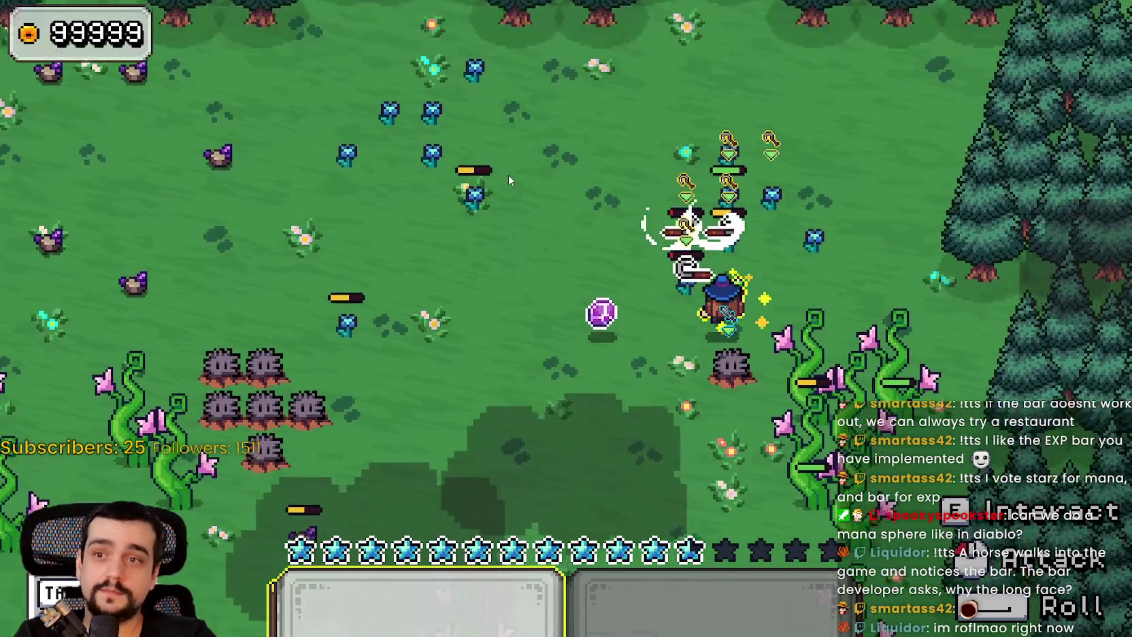
key(s)
key(a)
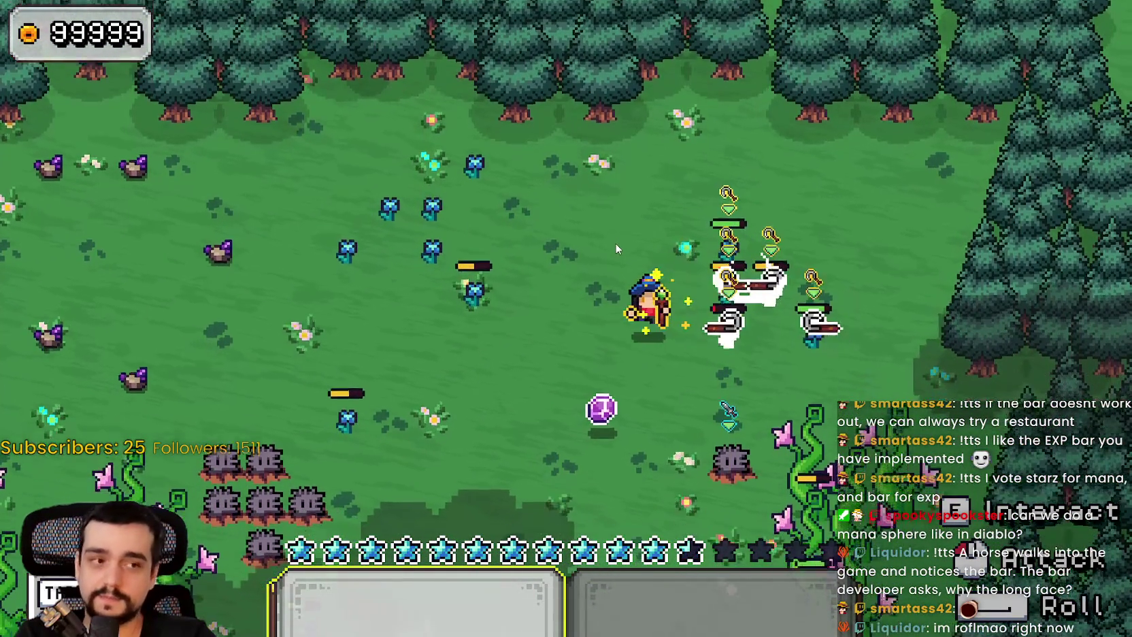
key(w)
key(d)
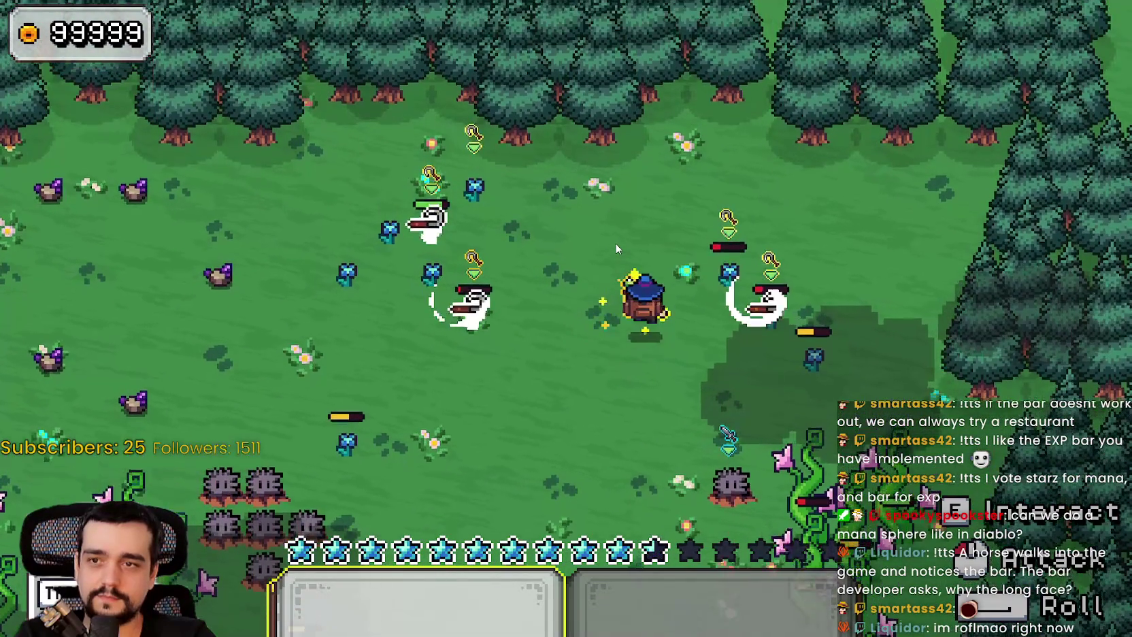
key(d)
key(d)
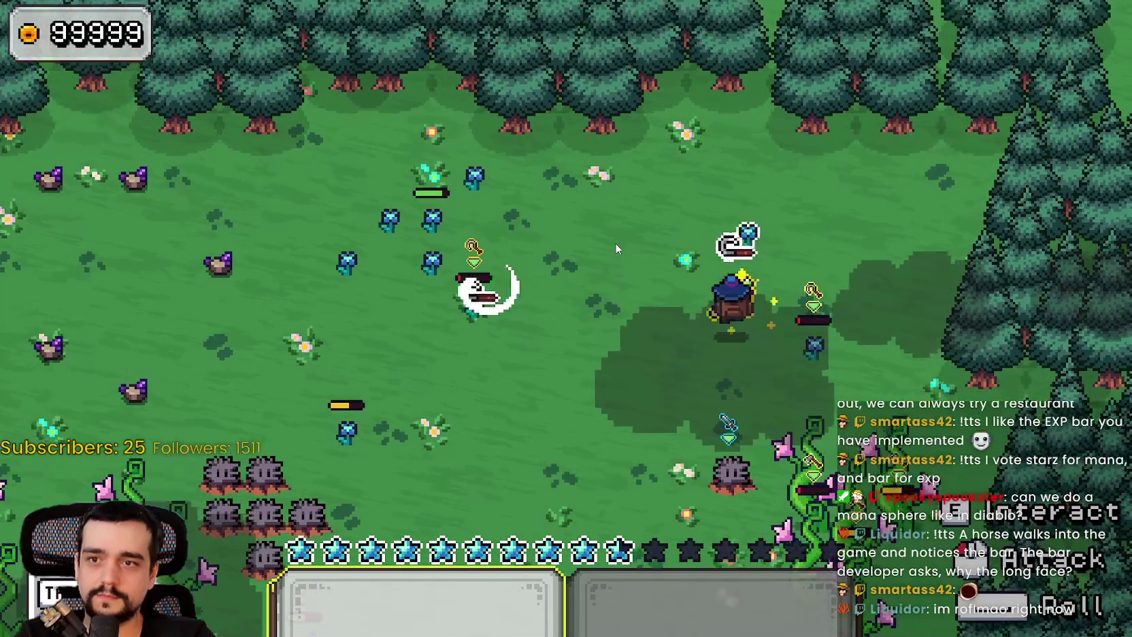
key(a)
key(s)
key(d)
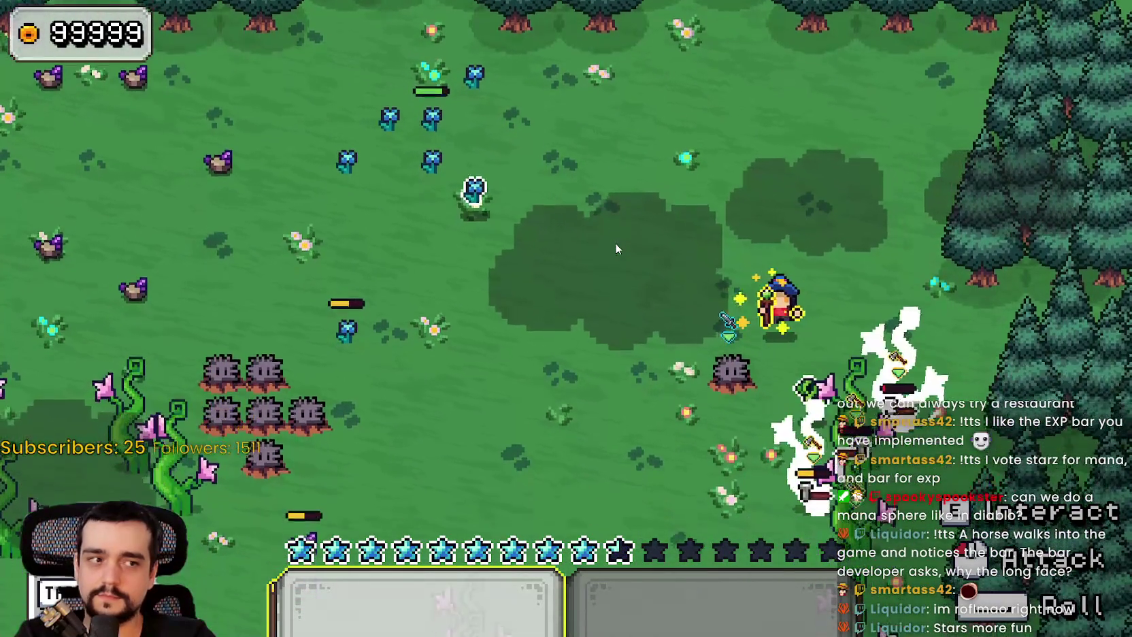
key(s)
key(a)
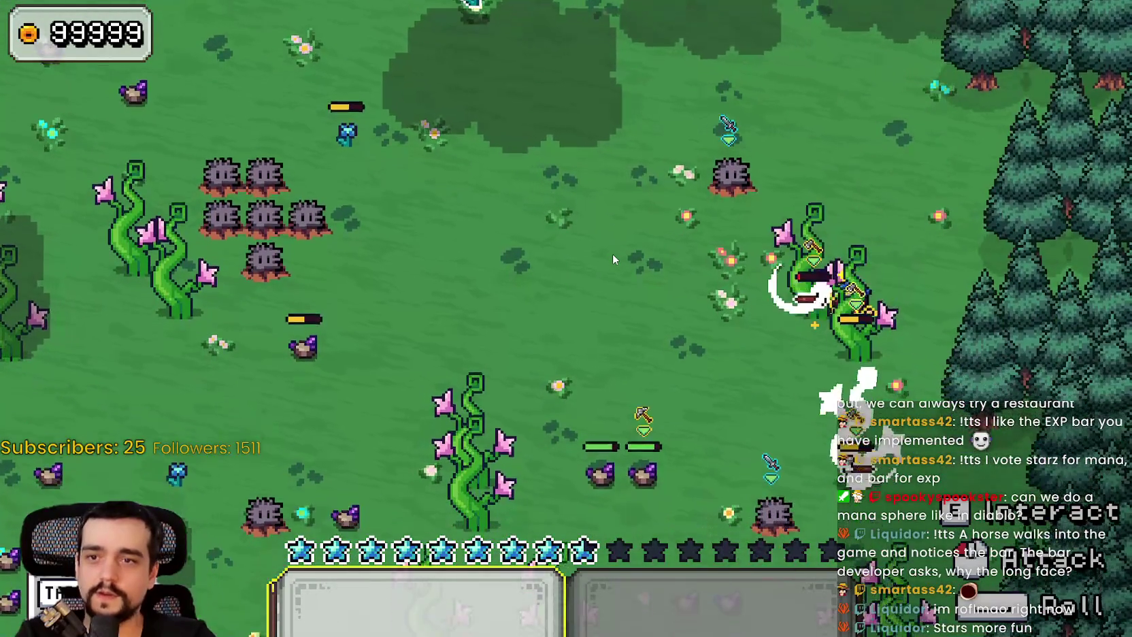
key(s)
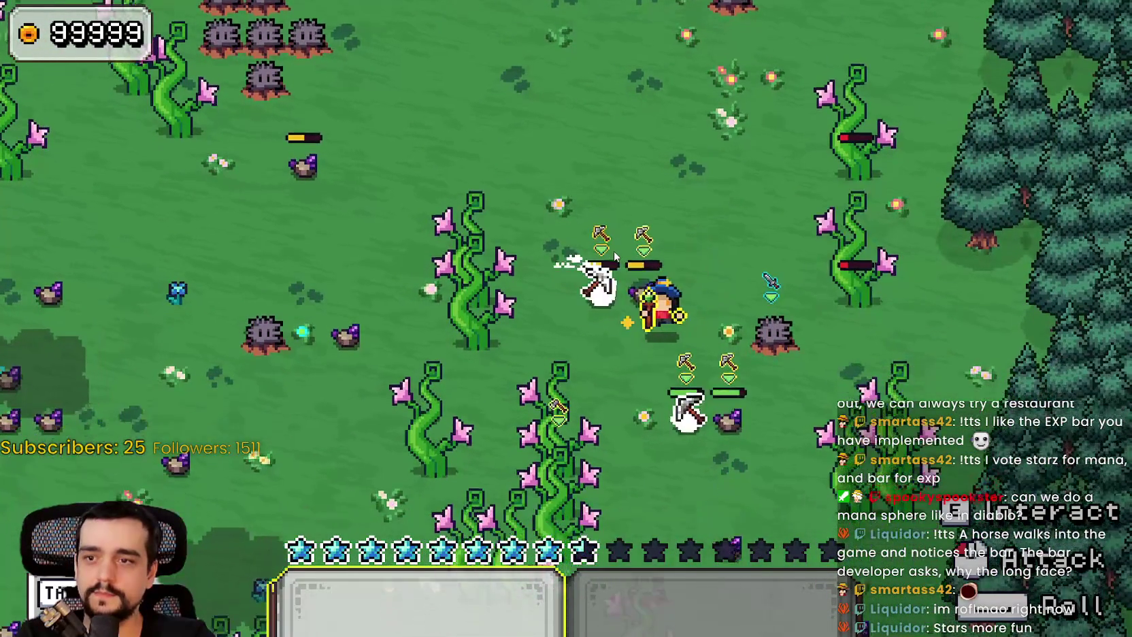
key(w)
key(a)
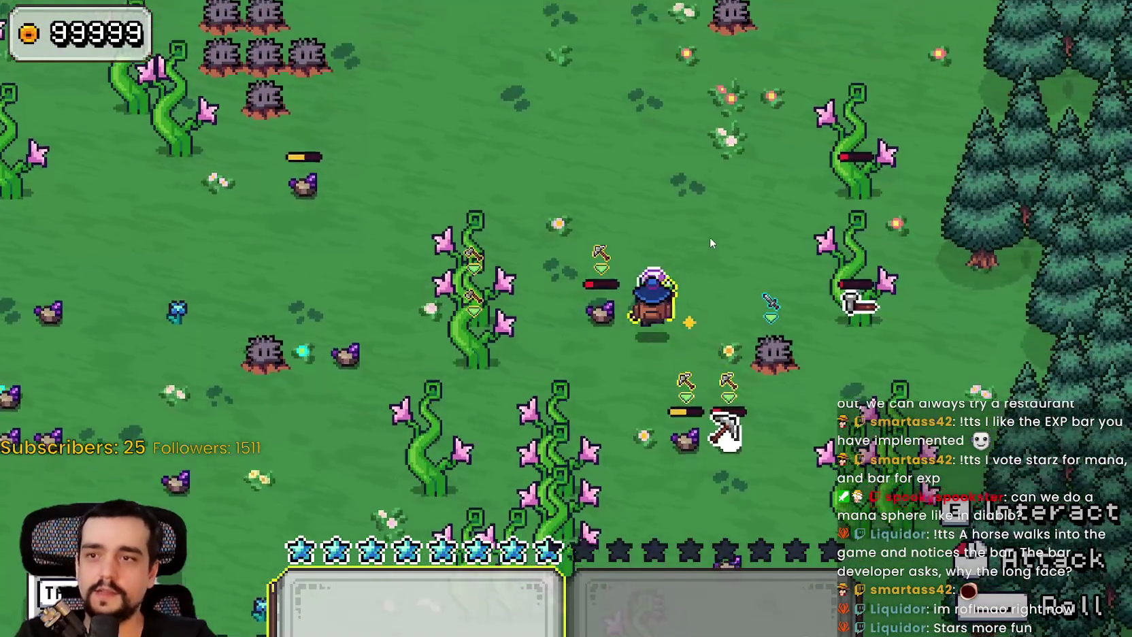
key(s)
key(a)
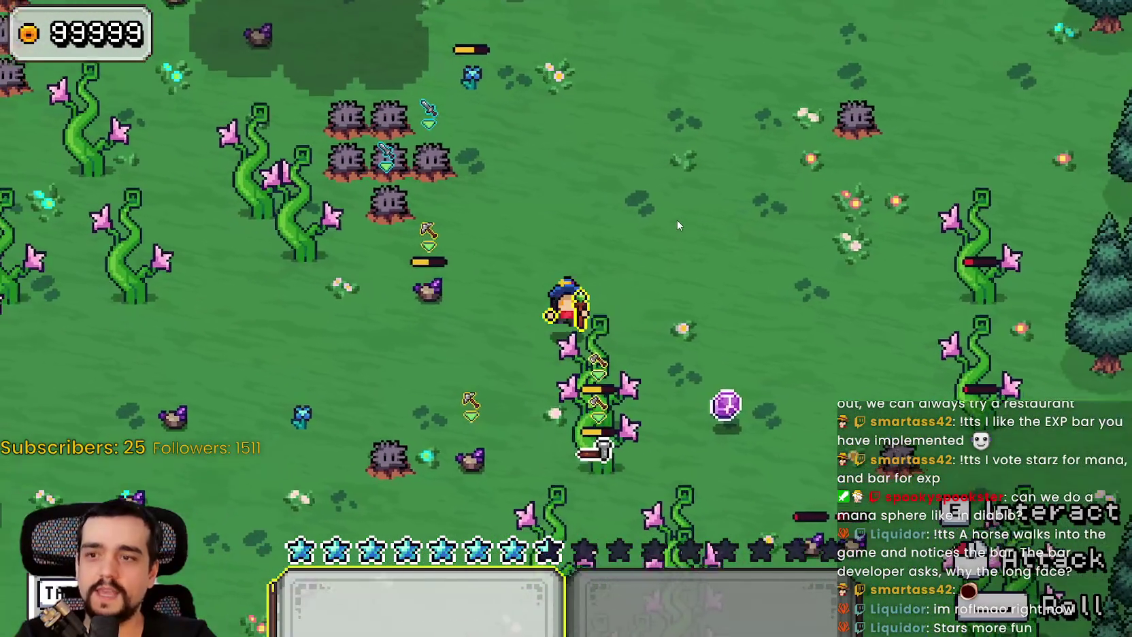
key(d)
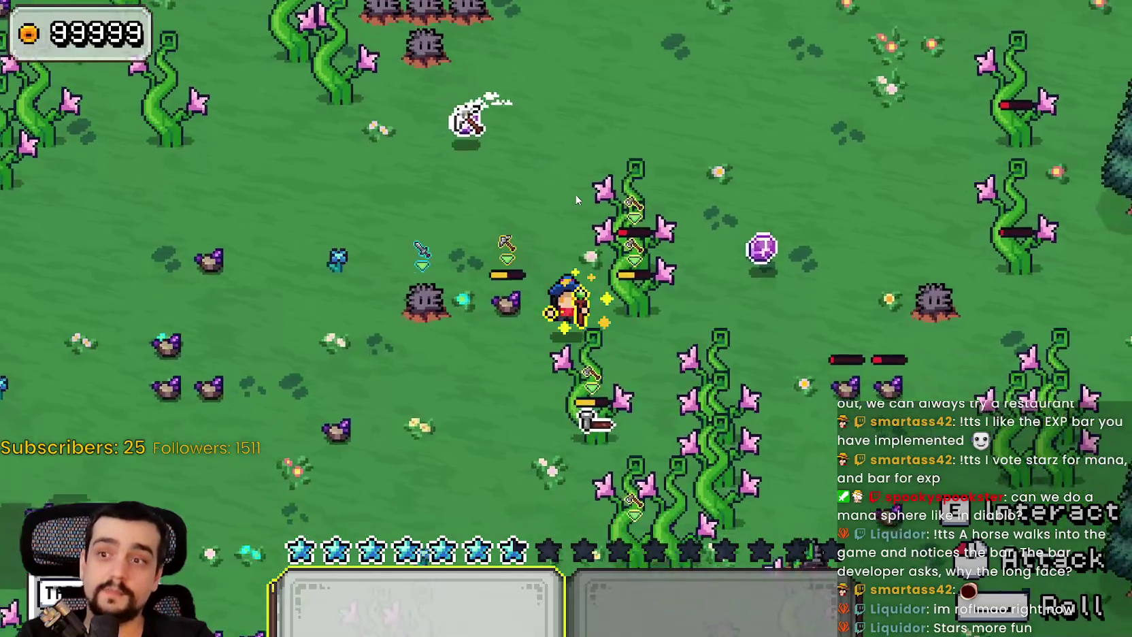
key(w)
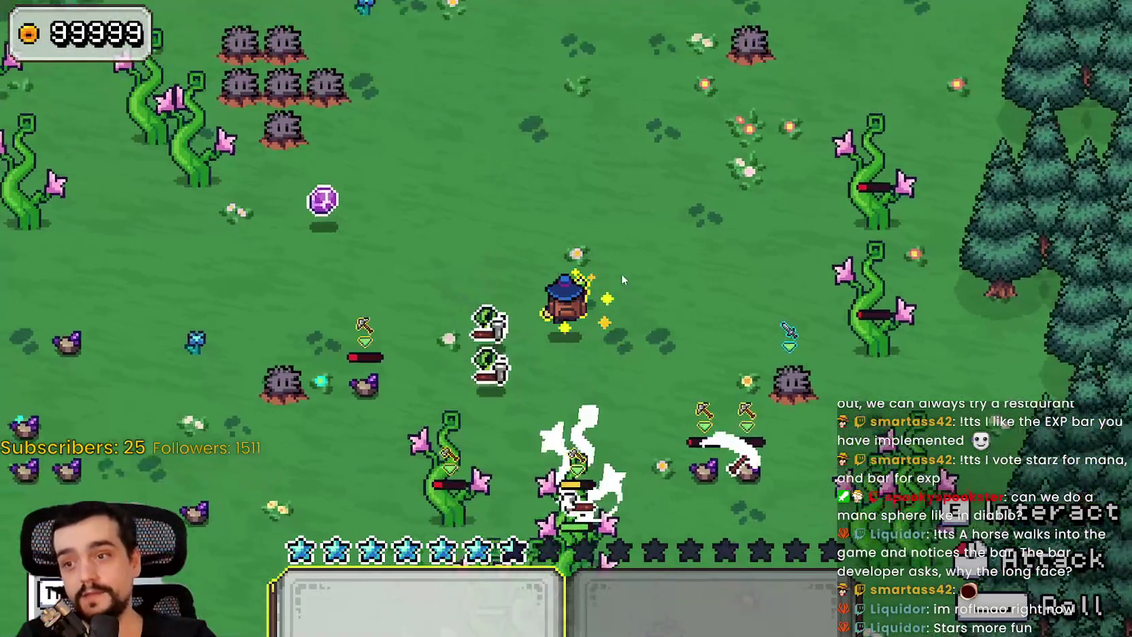
key(a)
key(s)
key(d)
key(s)
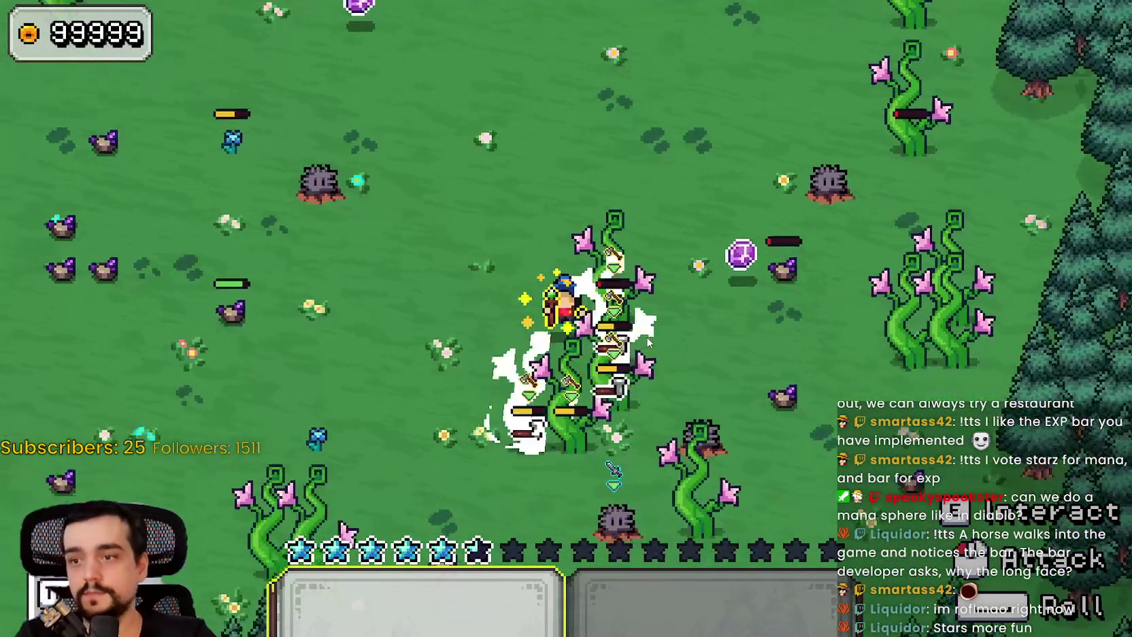
key(s)
key(d)
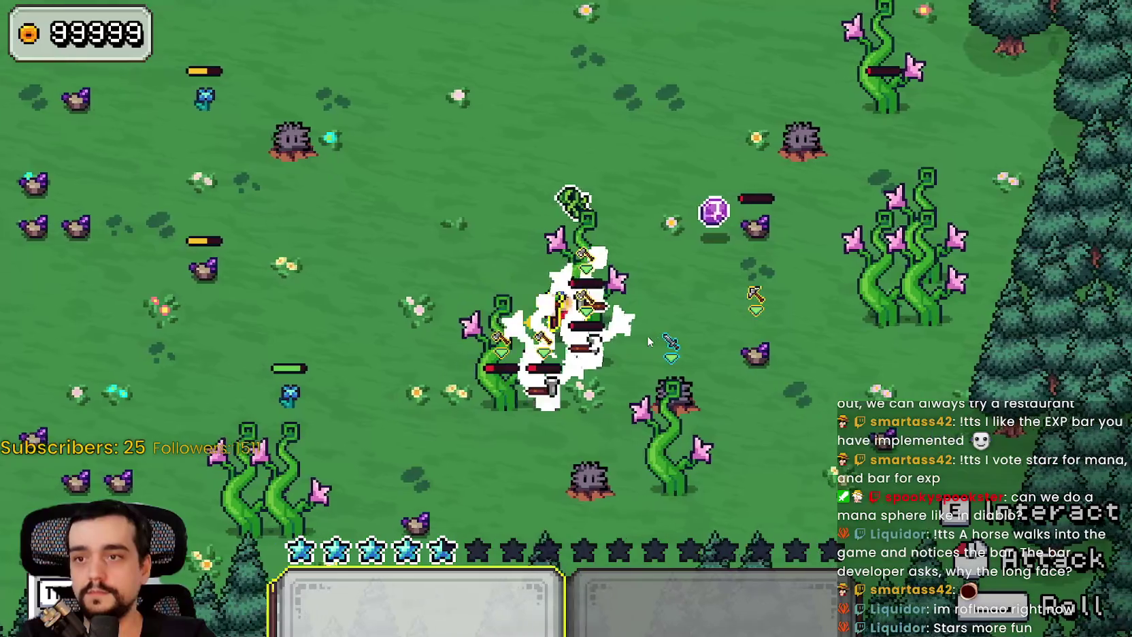
key(a)
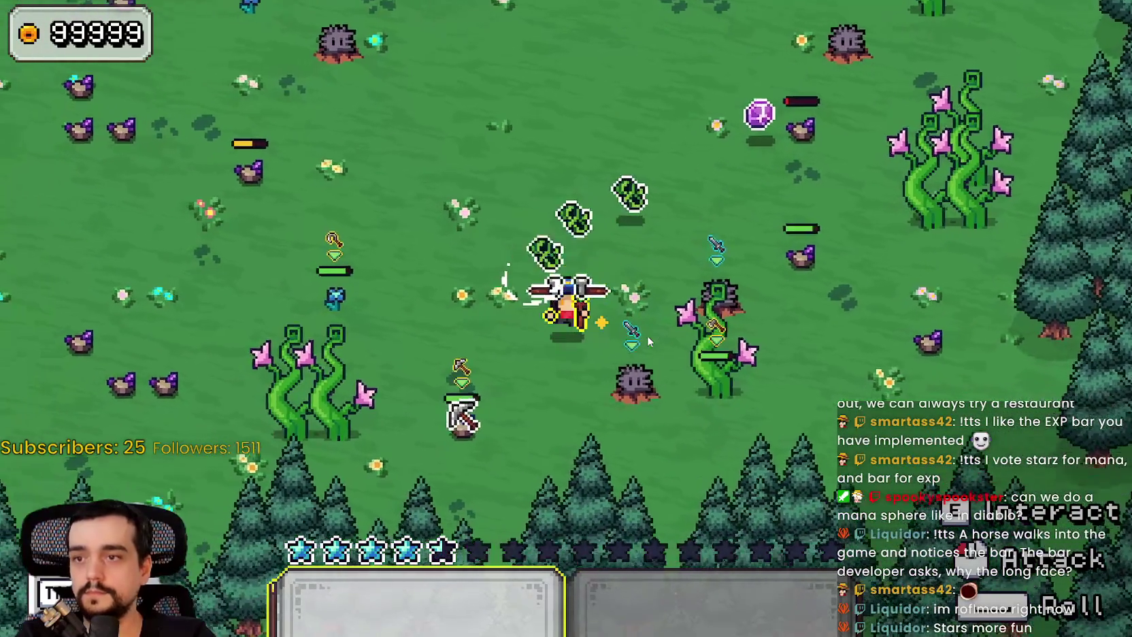
key(w)
key(d)
key(w)
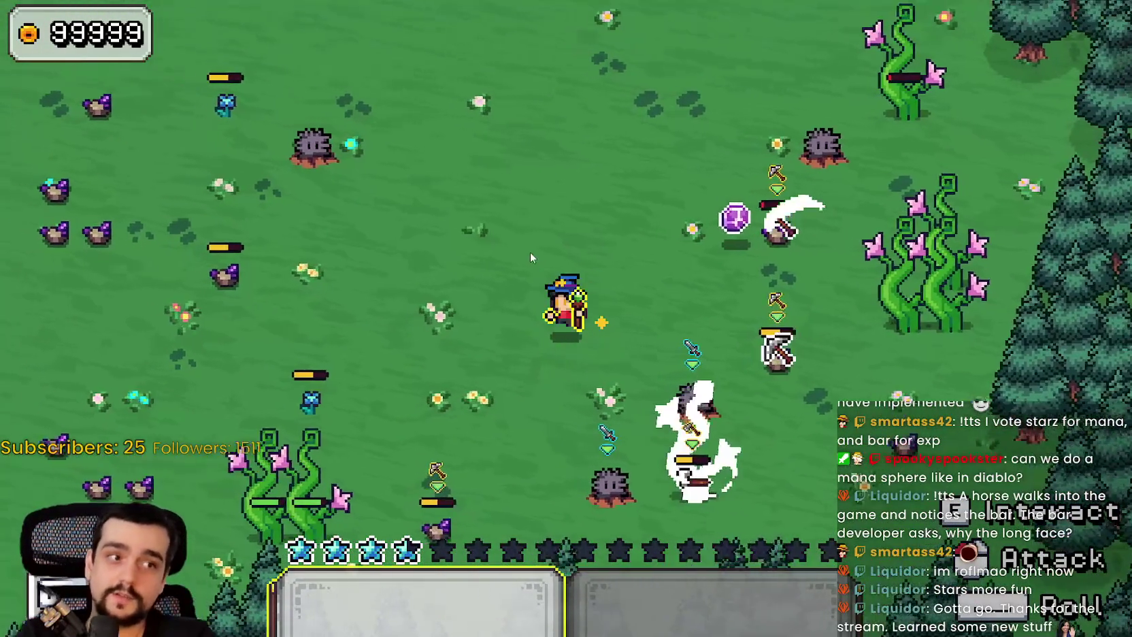
key(a)
key(w)
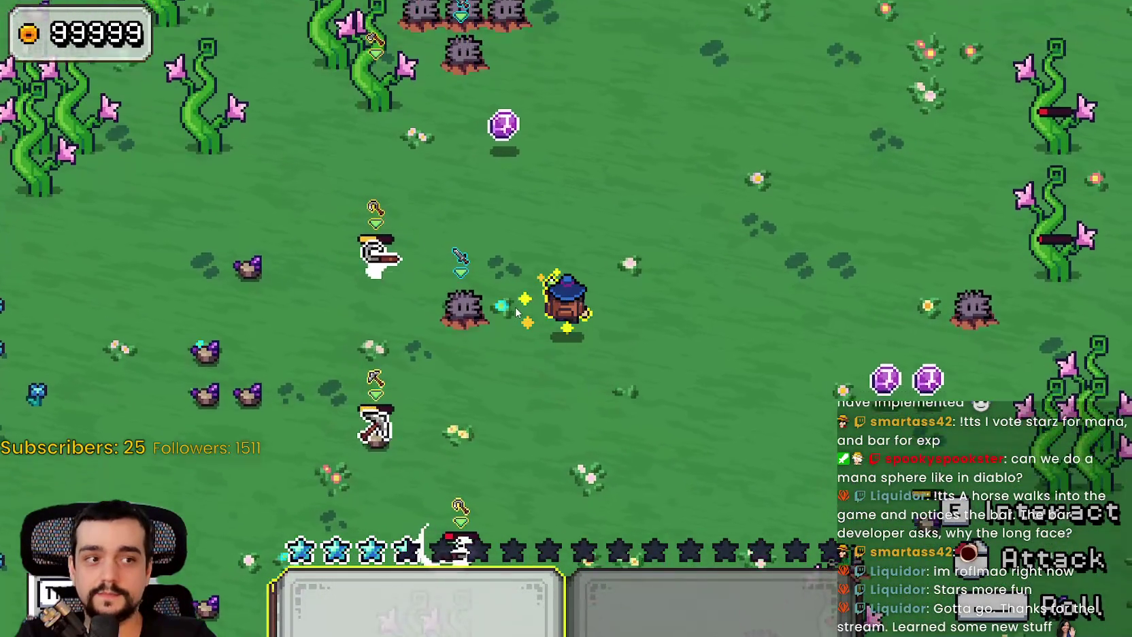
key(w)
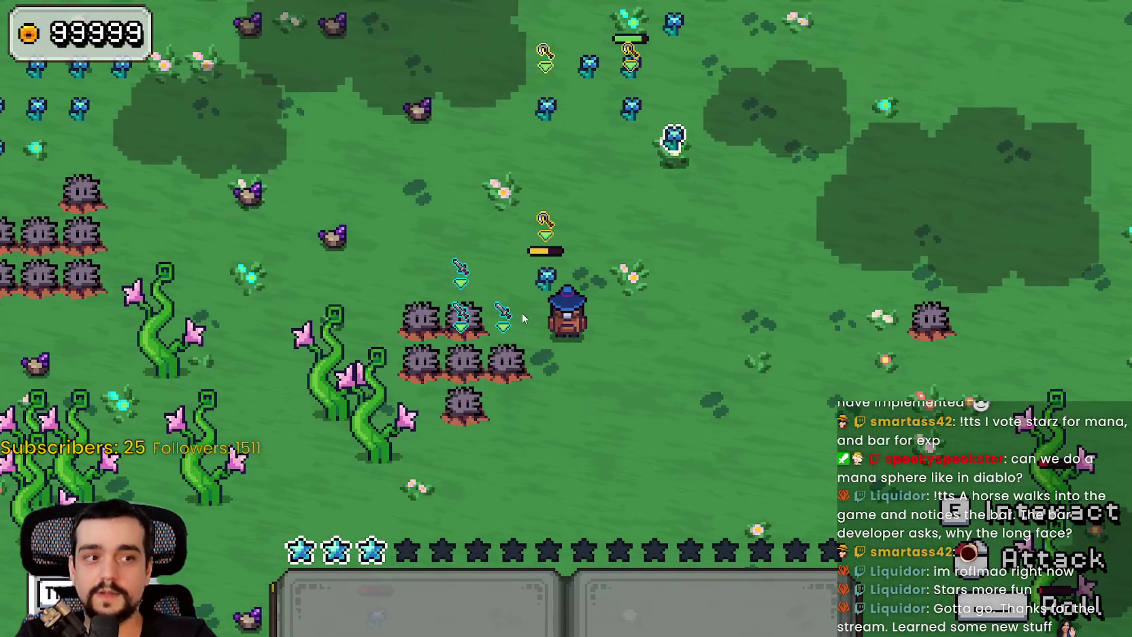
key(w)
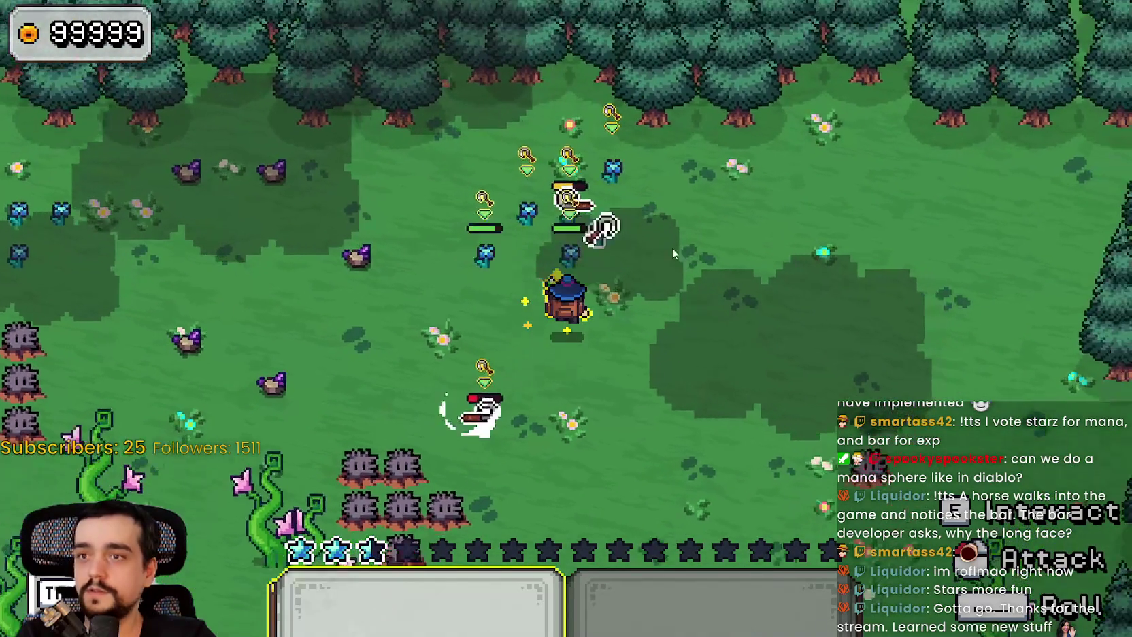
key(a)
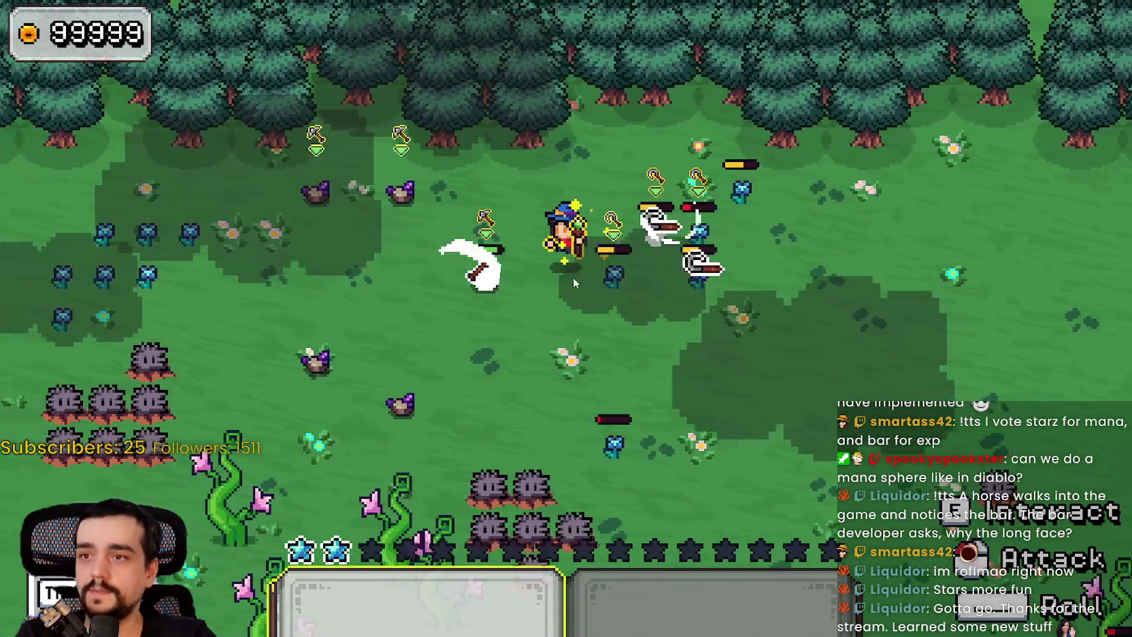
key(a)
key(w)
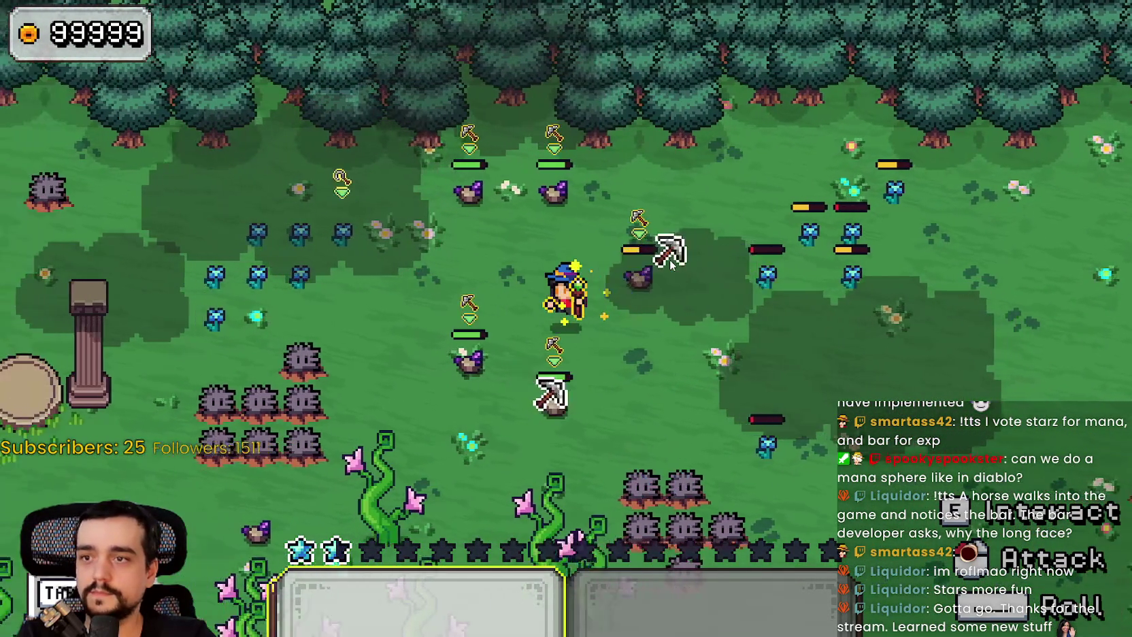
key(a)
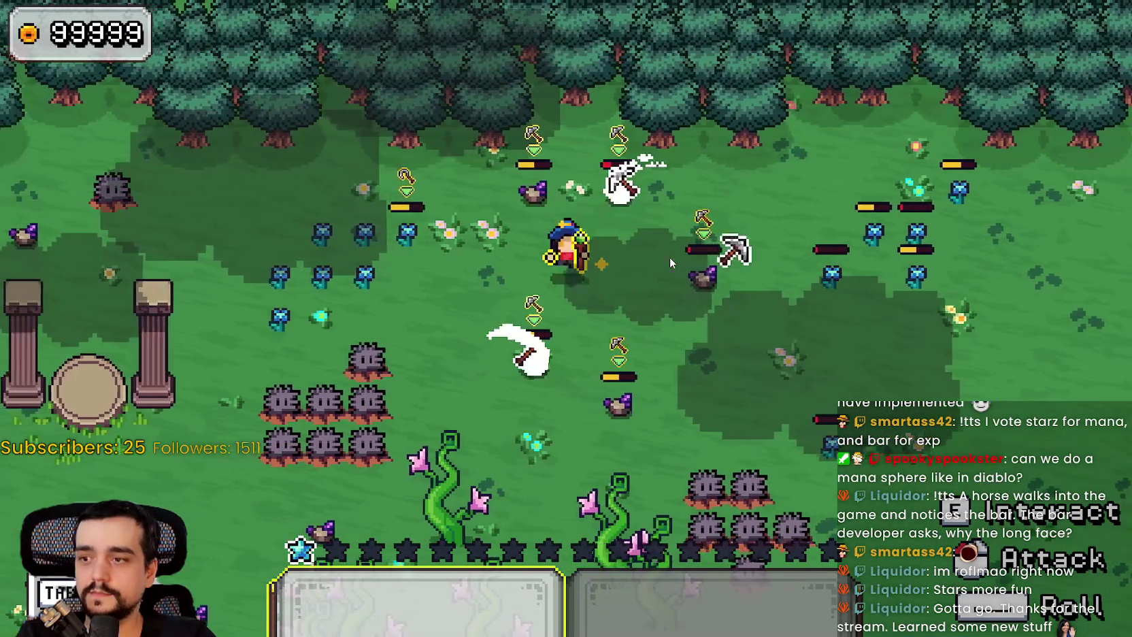
key(d)
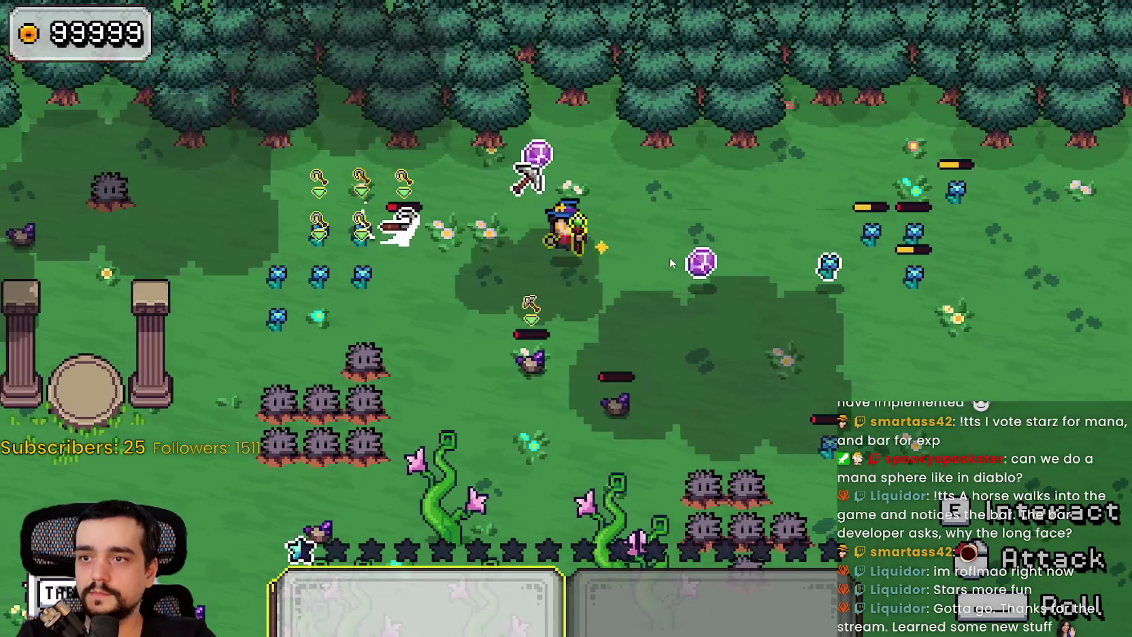
key(a)
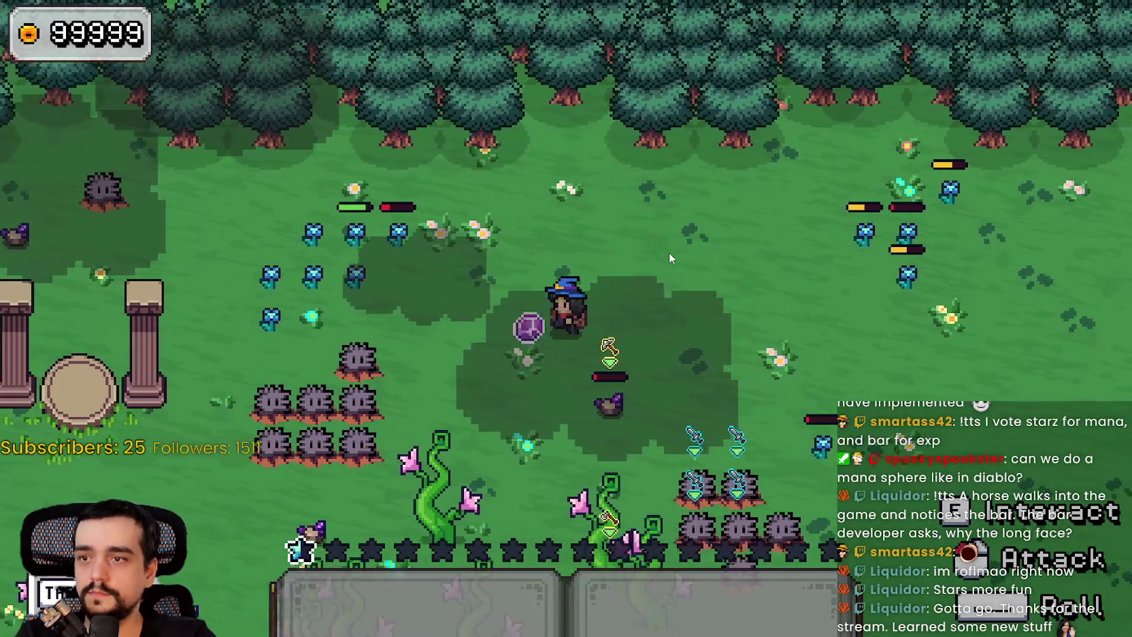
key(s)
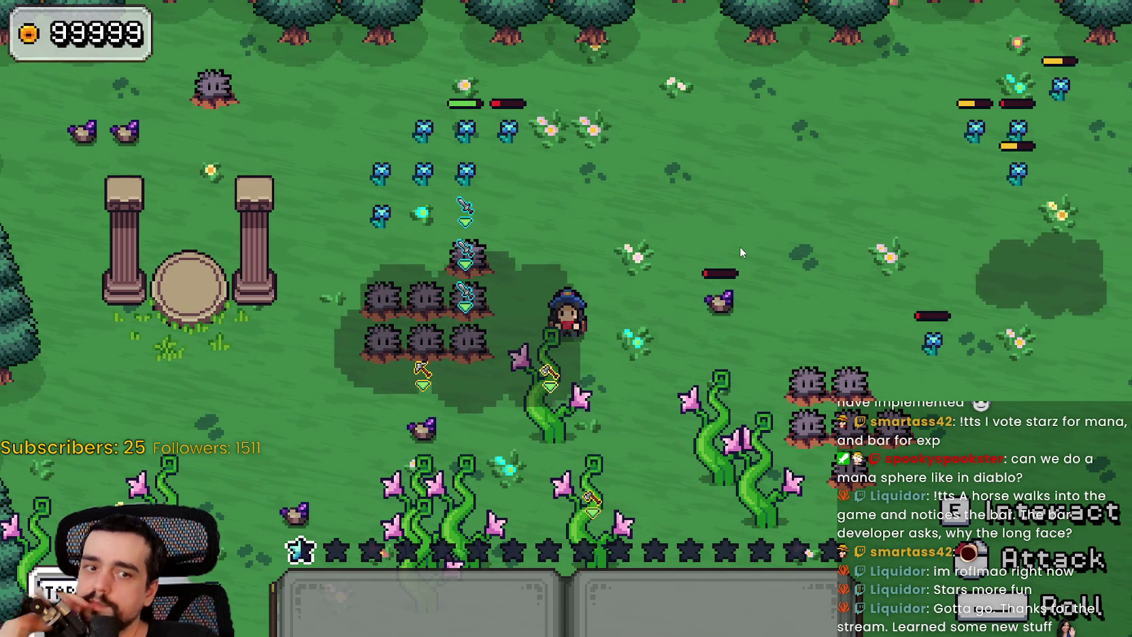
Attack a purple enemy, then walk the wizard up to the trees, around the meadow and back to the pillars
key(d)
click(718, 328)
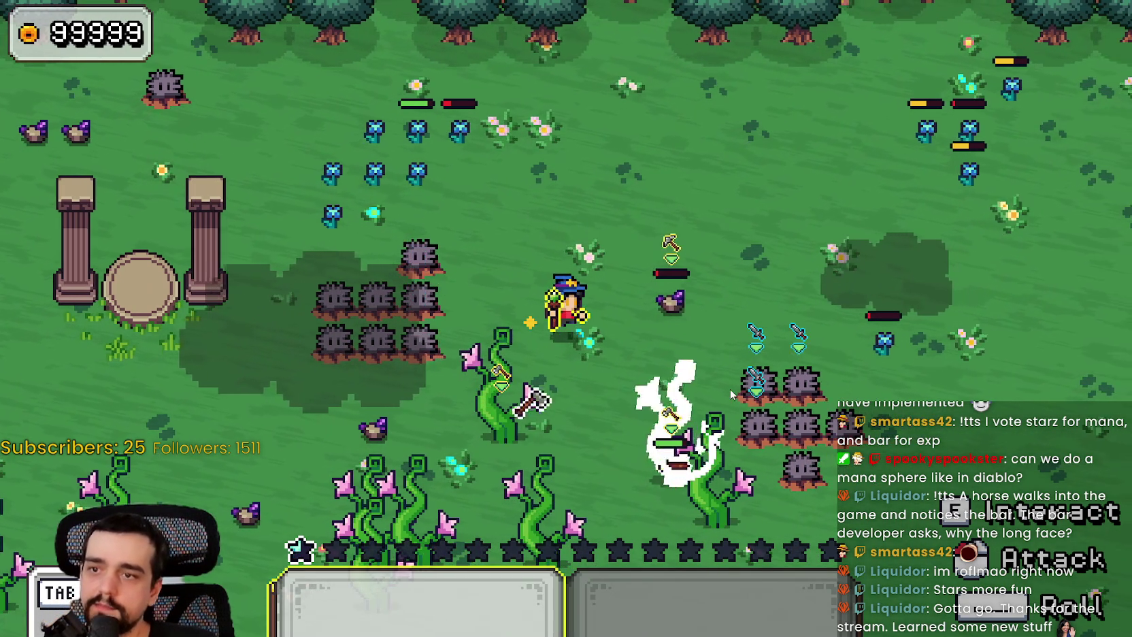
key(d)
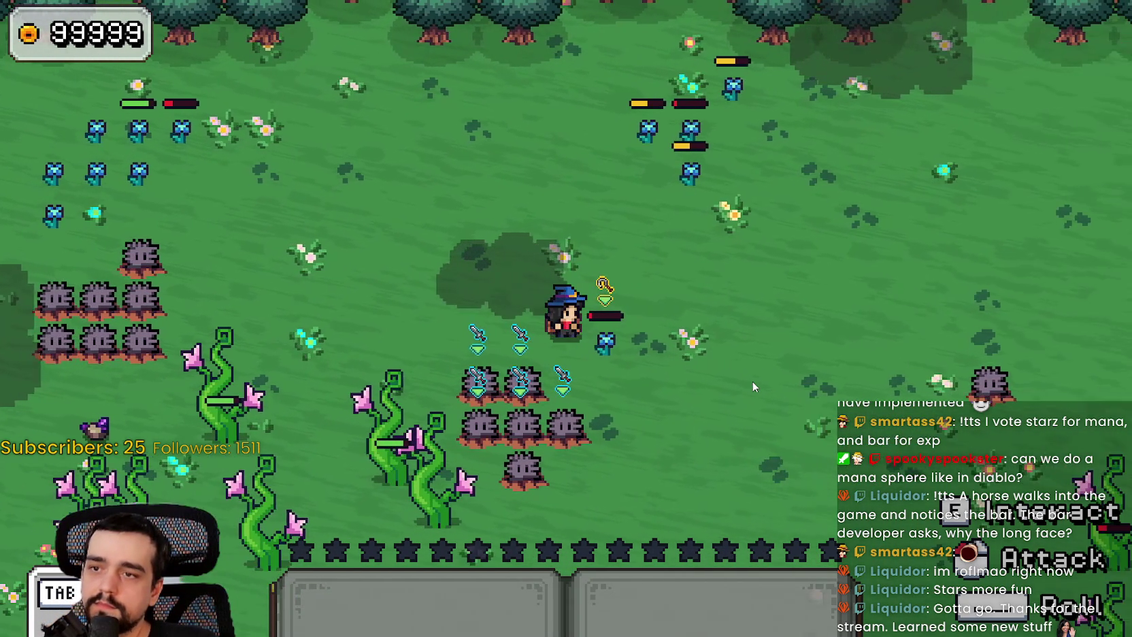
key(w)
key(a)
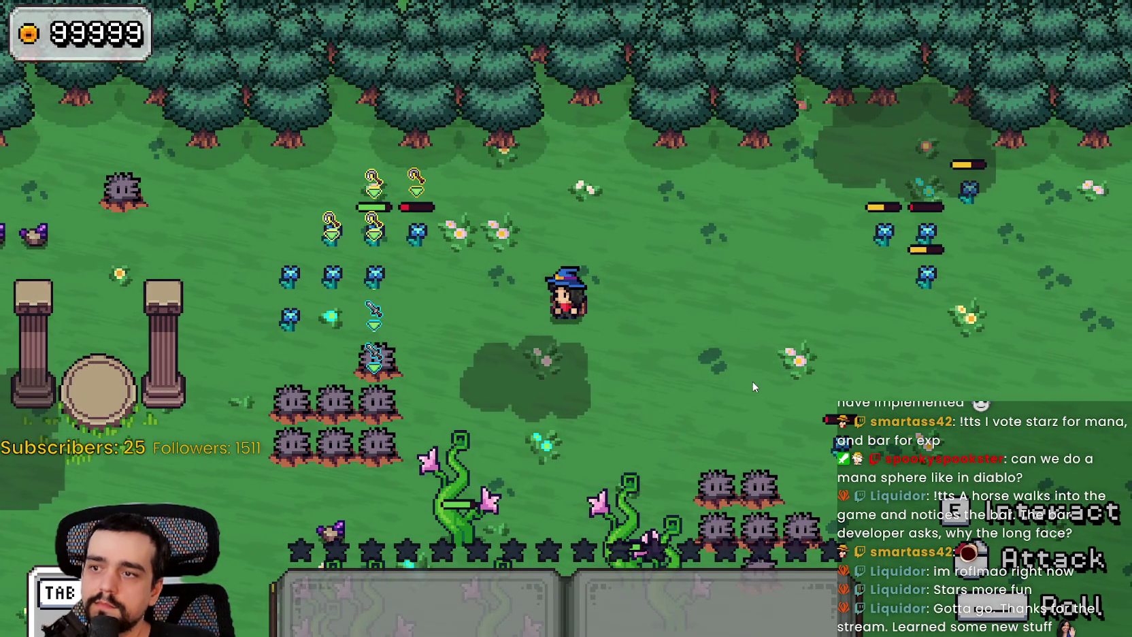
key(a)
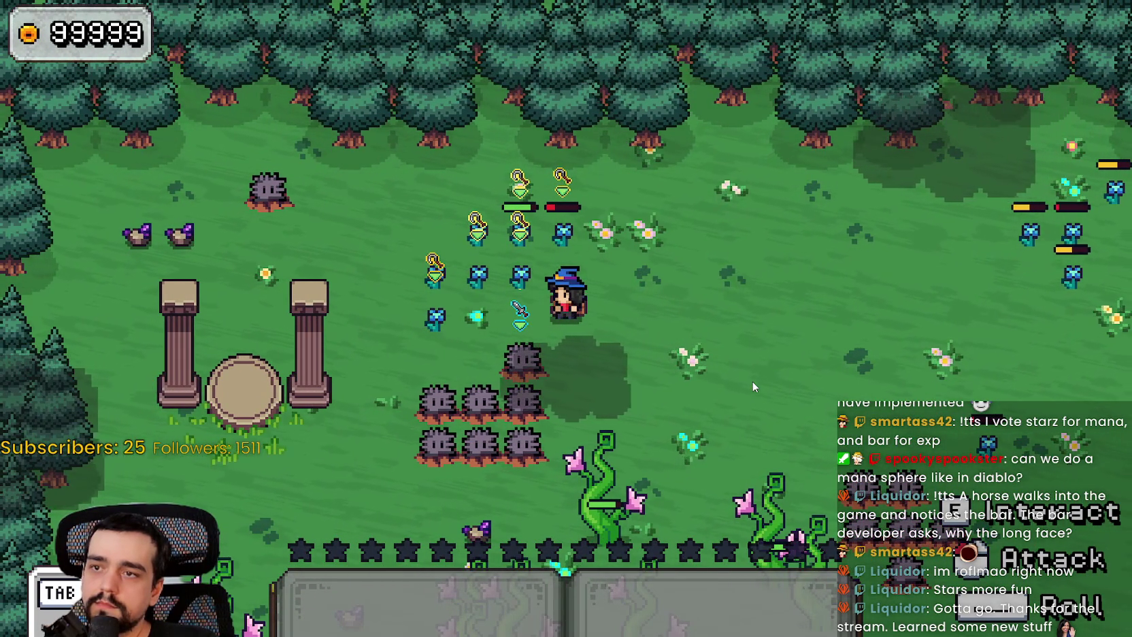
key(d)
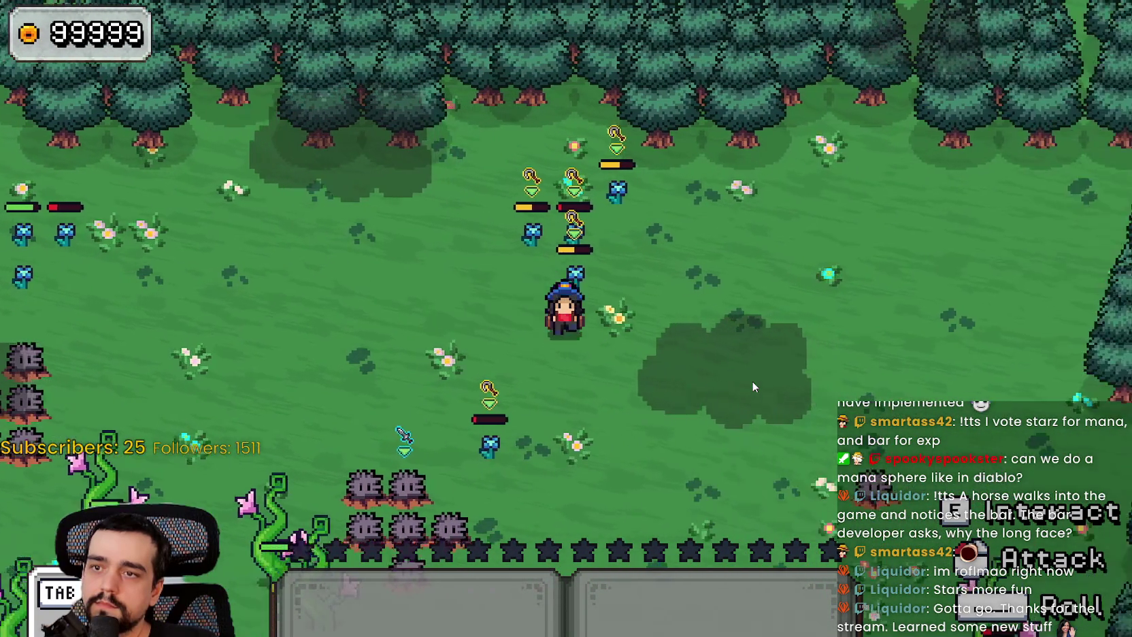
key(s)
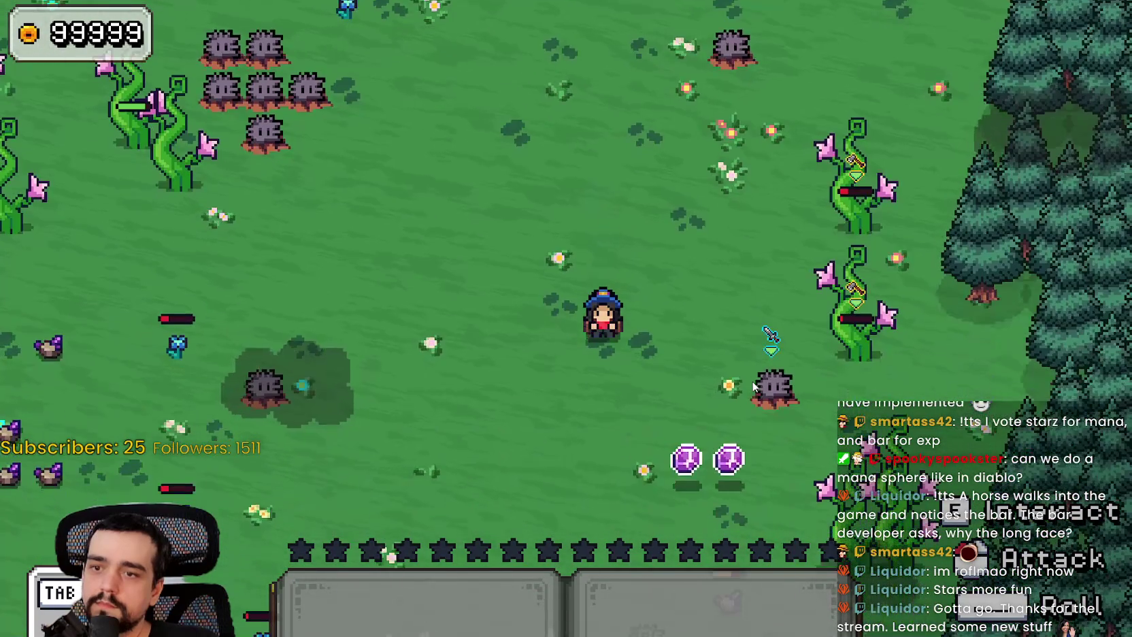
key(d)
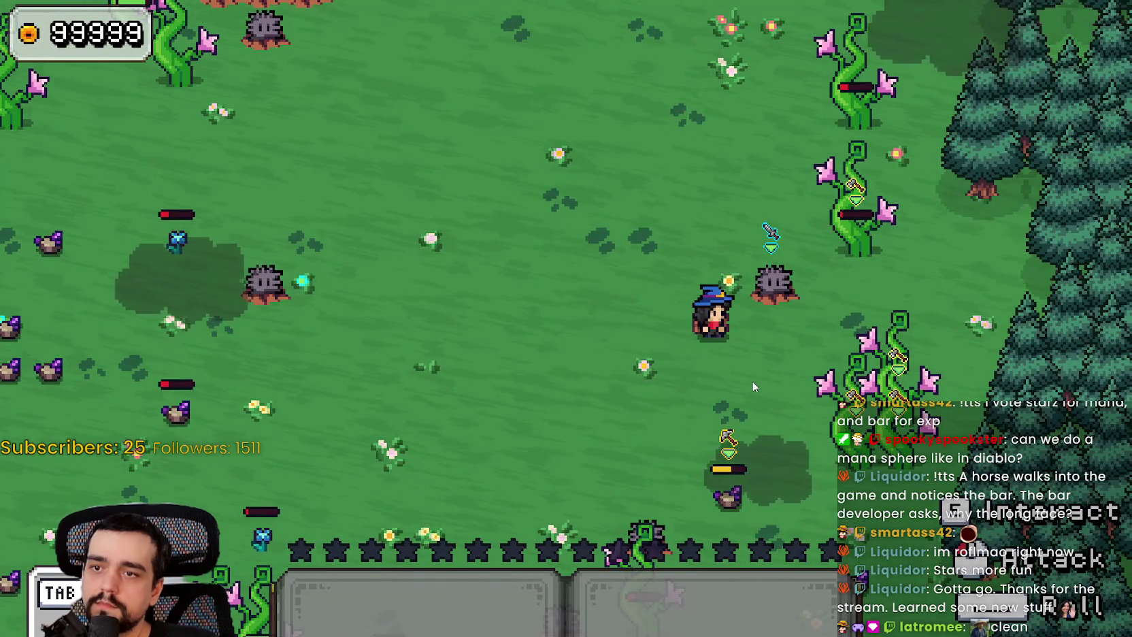
key(d)
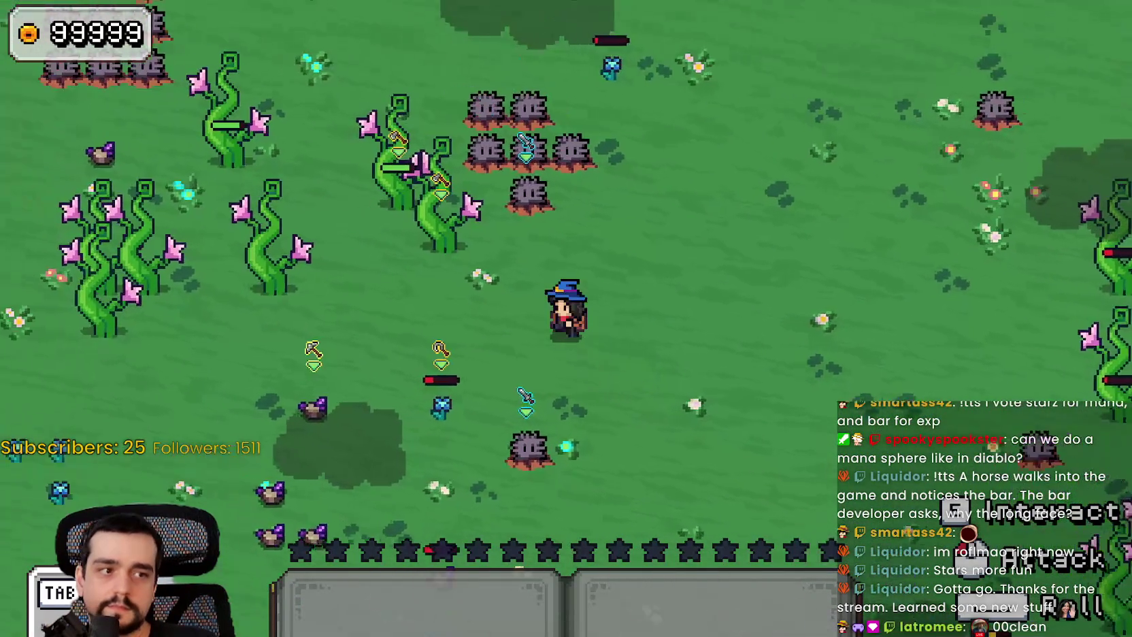
key(a)
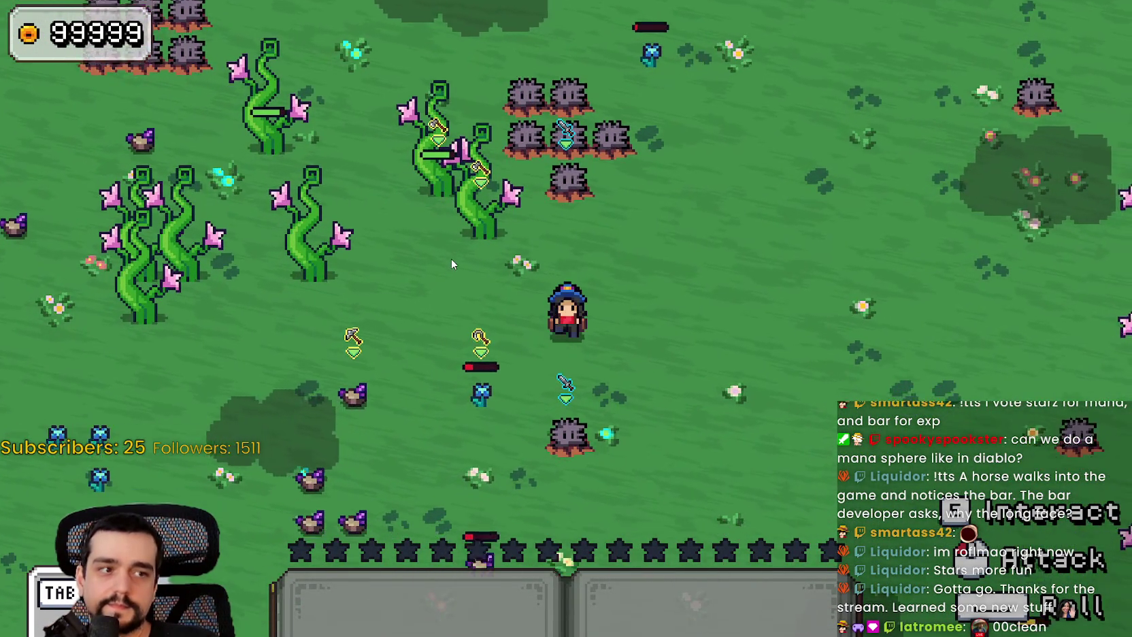
key(s)
key(a)
key(w)
key(d)
key(a)
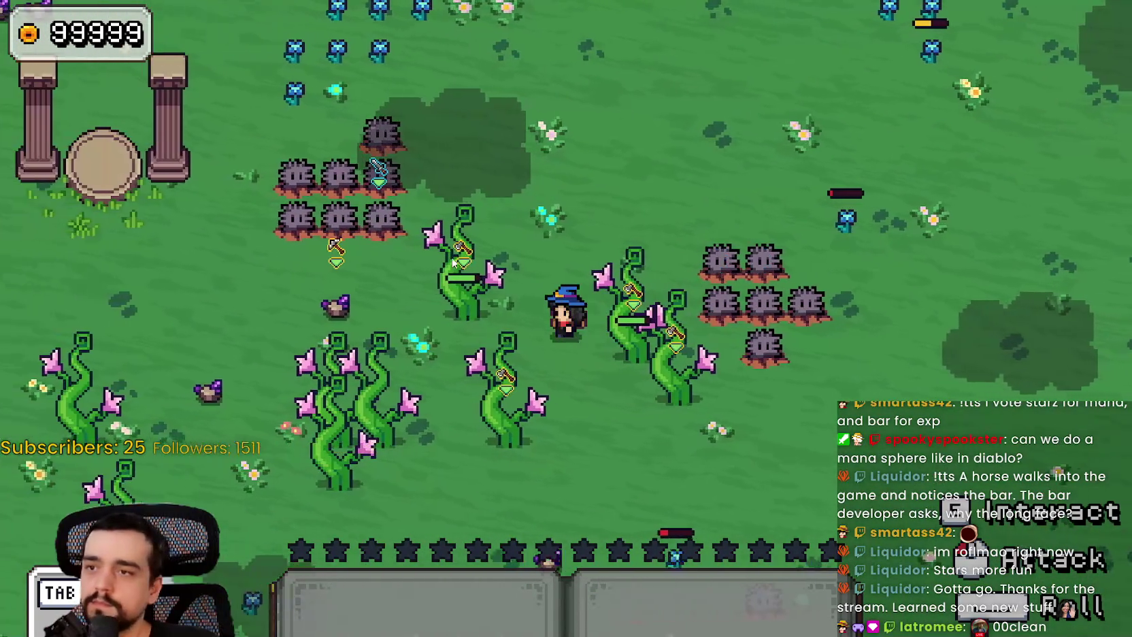
Walk the wizard down past the chest and into the enemy field toward the pine trees
key(s)
key(d)
key(a)
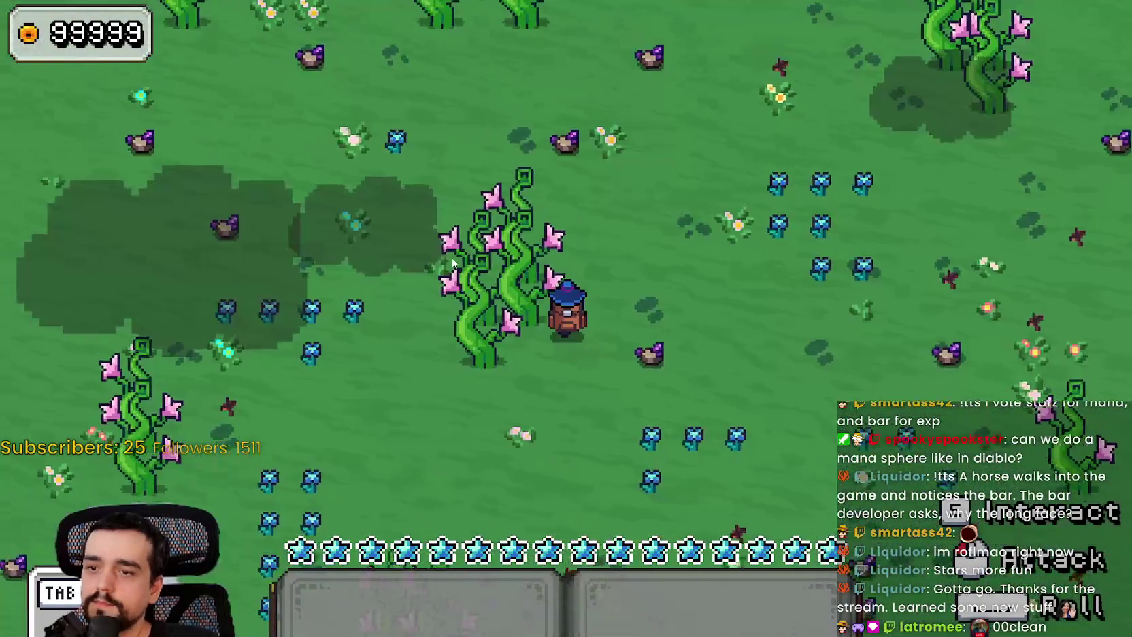
key(d)
key(s)
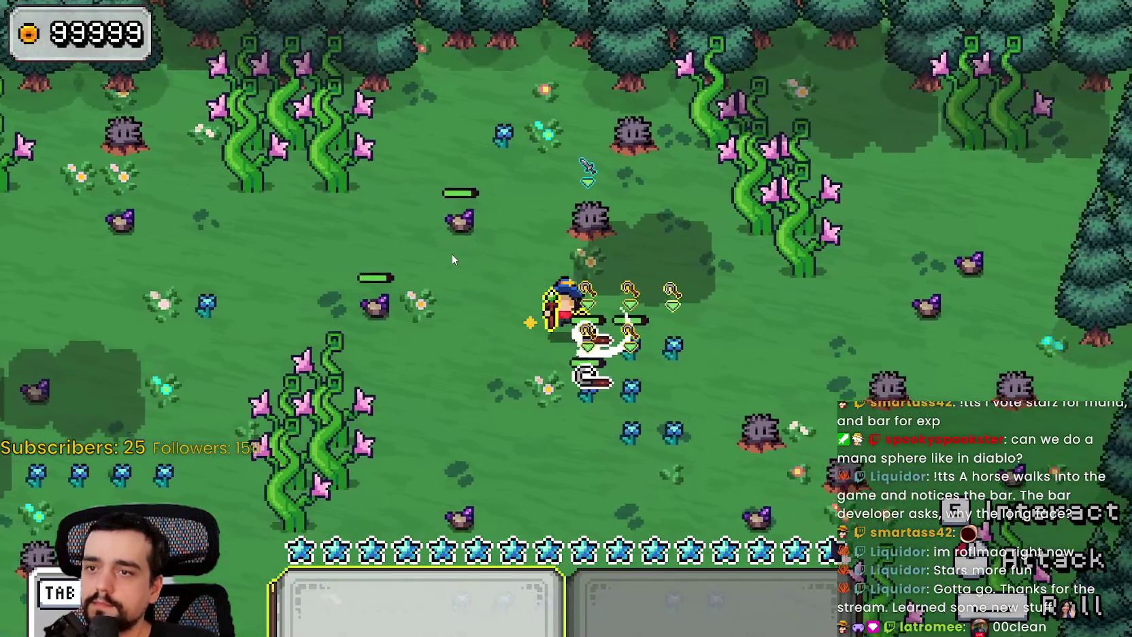
key(d)
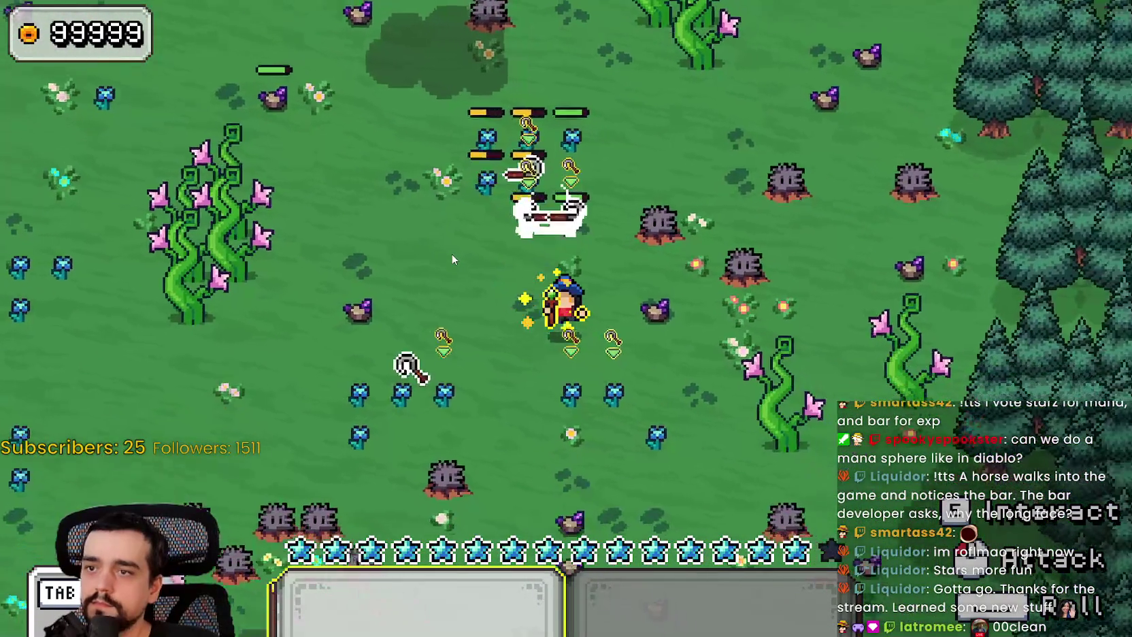
key(a)
key(d)
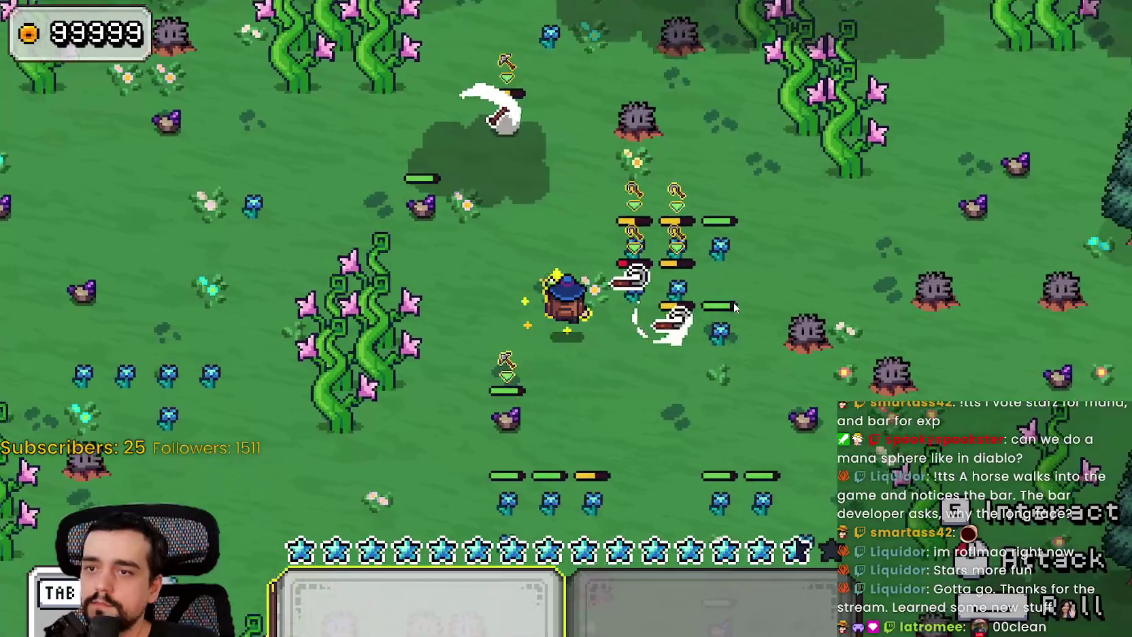
key(a)
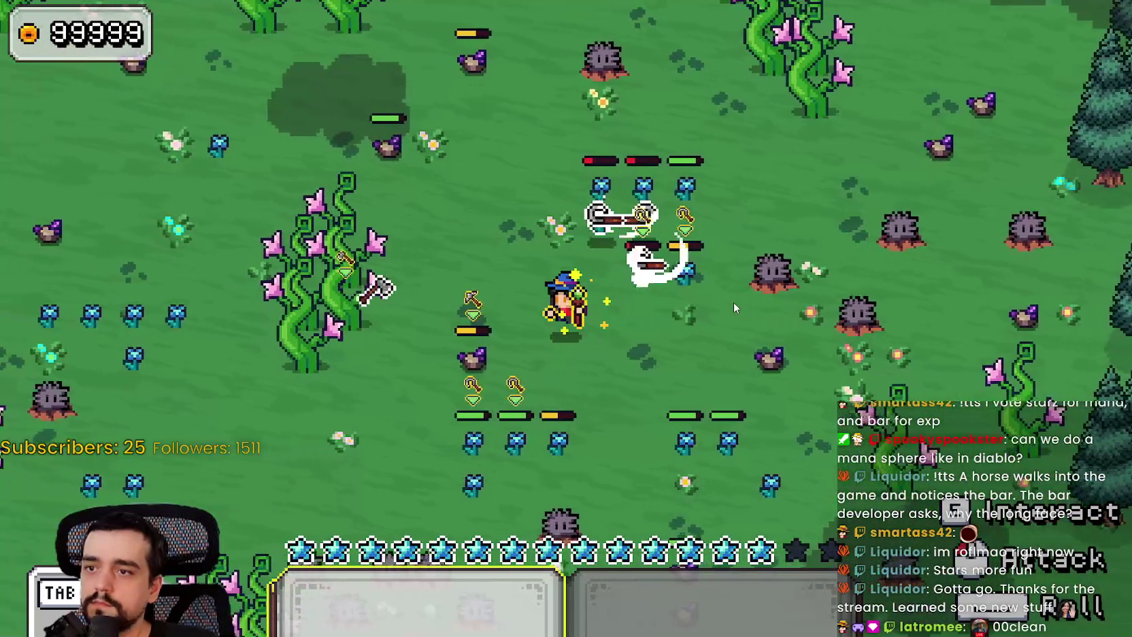
key(w)
key(d)
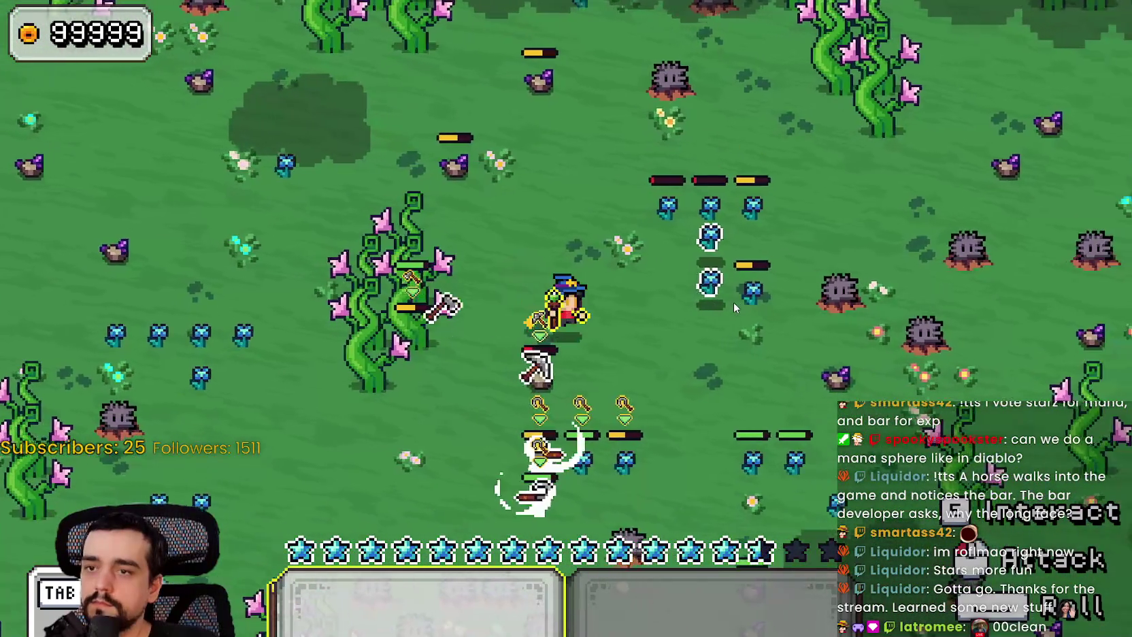
key(w)
key(d)
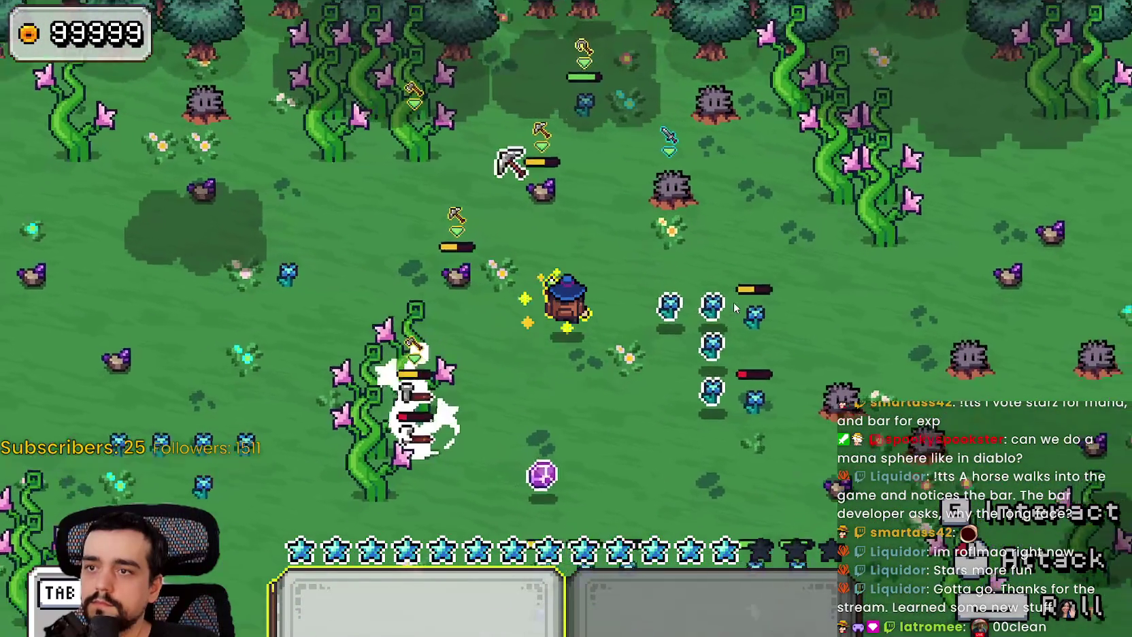
key(a)
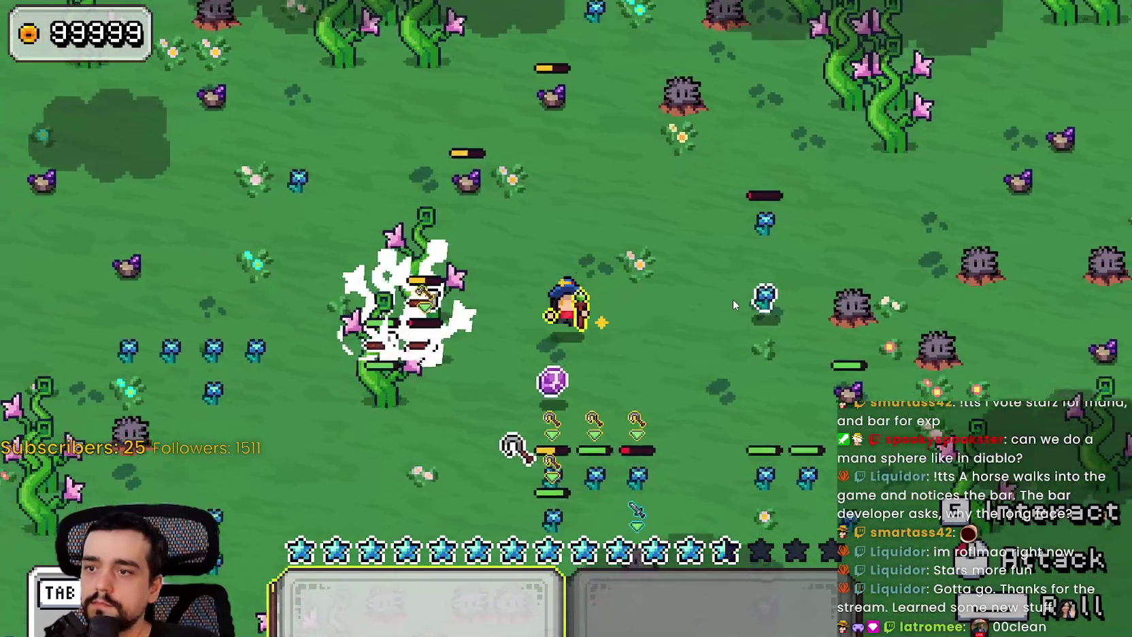
Weave the wizard up and down through the enemies, then switch to main_atlas.png in Aseprite
key(w)
key(s)
key(a)
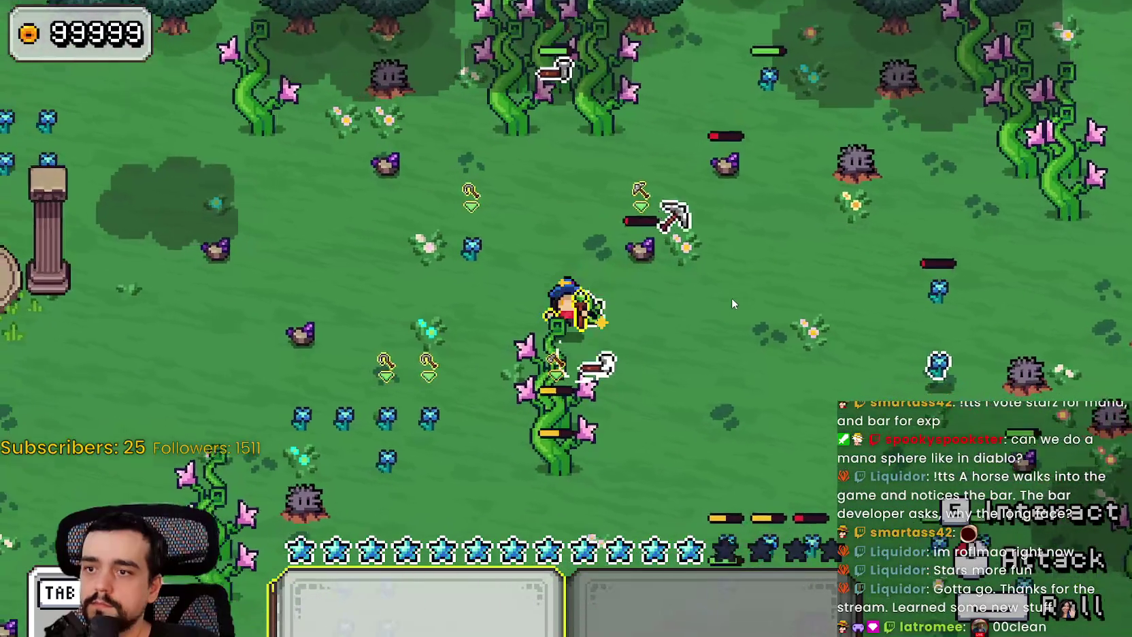
key(w)
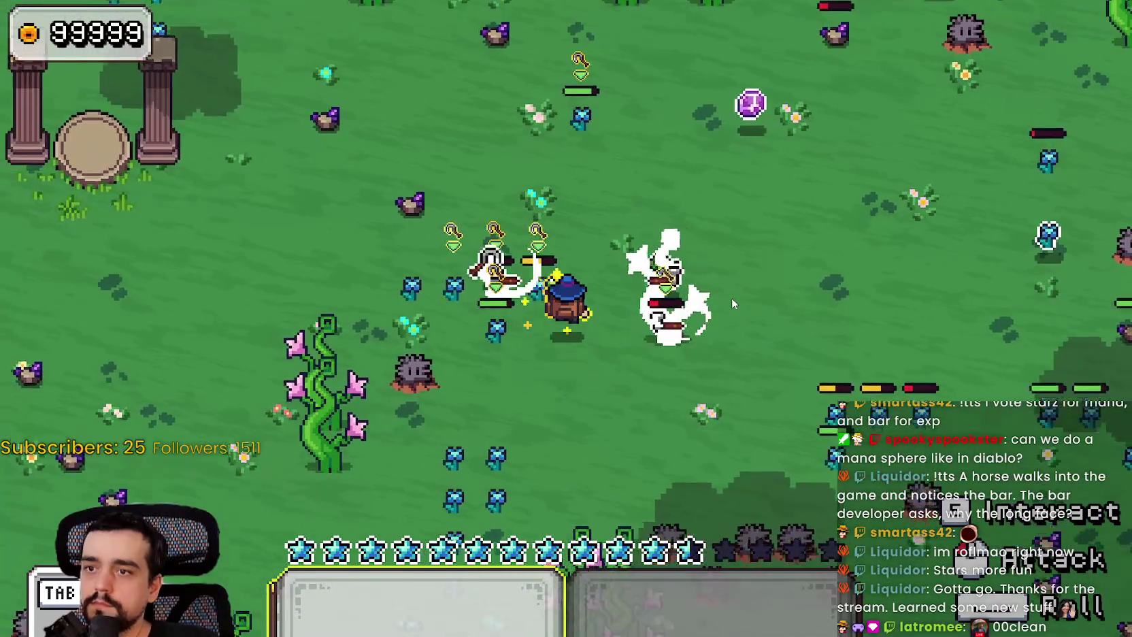
key(d)
key(a)
key(w)
key(a)
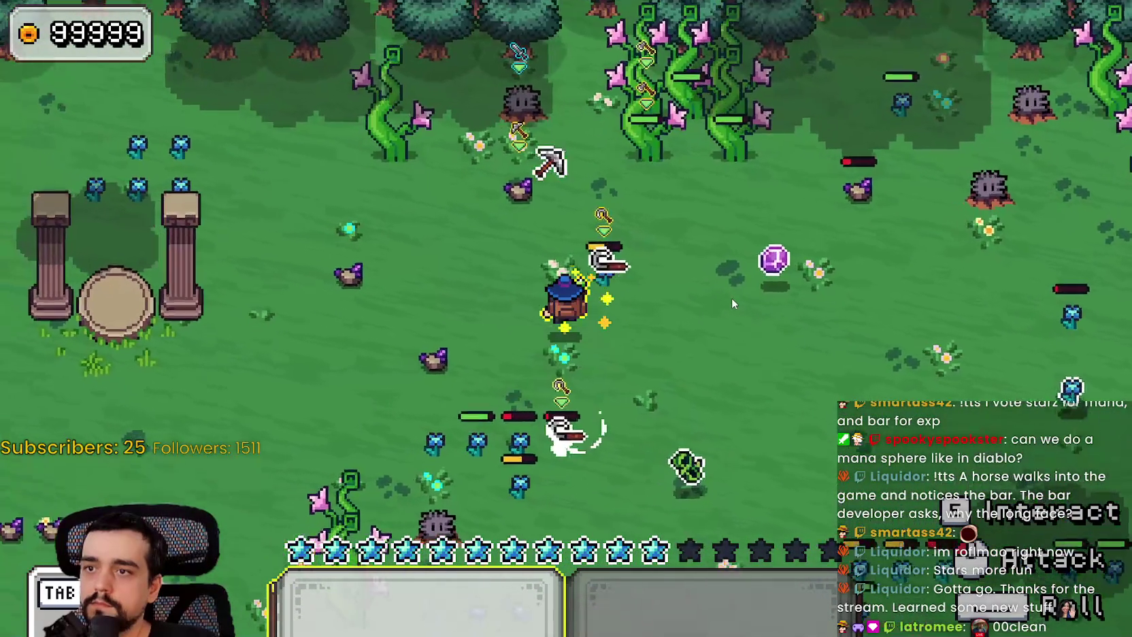
key(d)
key(d)
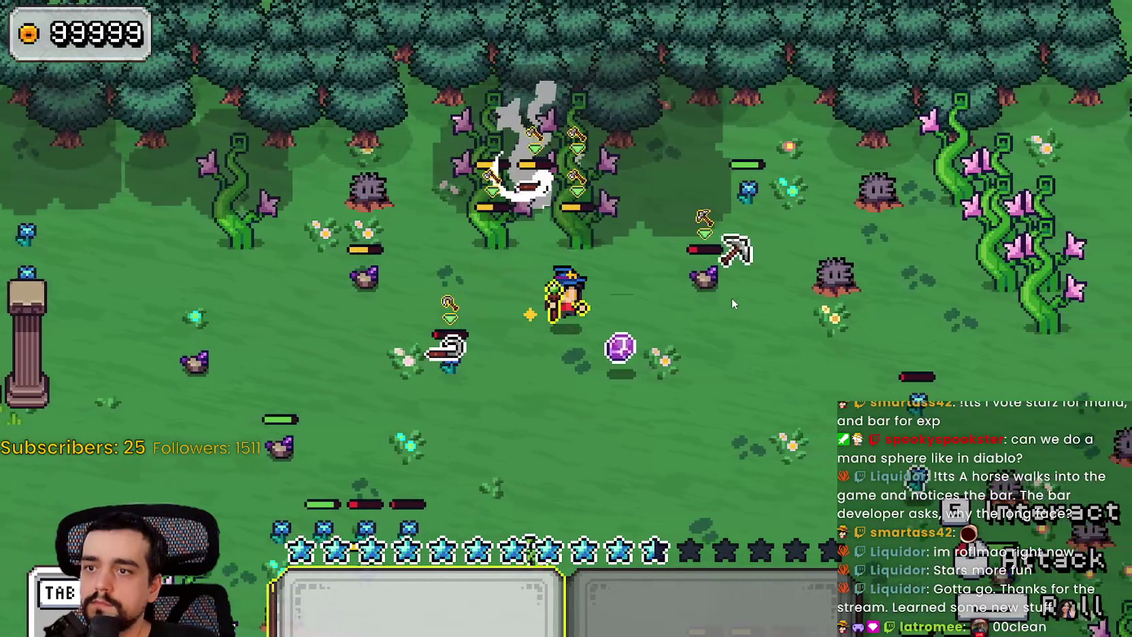
key(s)
key(a)
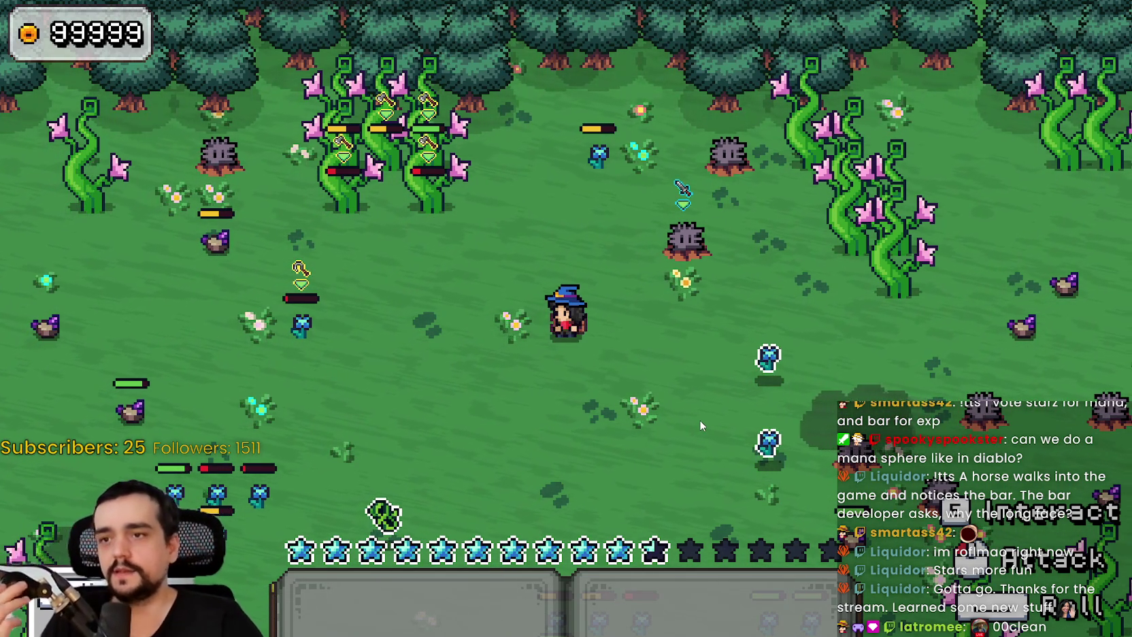
key(w)
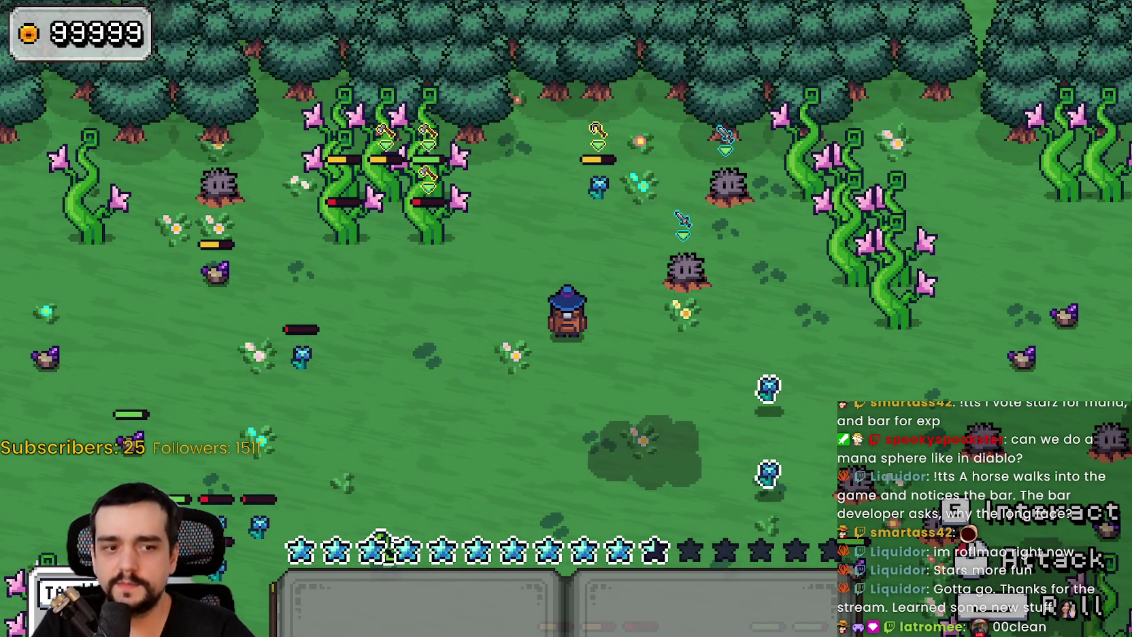
key(alt+Tab)
Zoom in on the witch sprites in main_atlas.png, pan to the sprites above, then minimize Aseprite
scroll(612, 328, down, 2)
scroll(660, 324, up, 1)
scroll(437, 443, up, 2)
scroll(458, 404, down, 1)
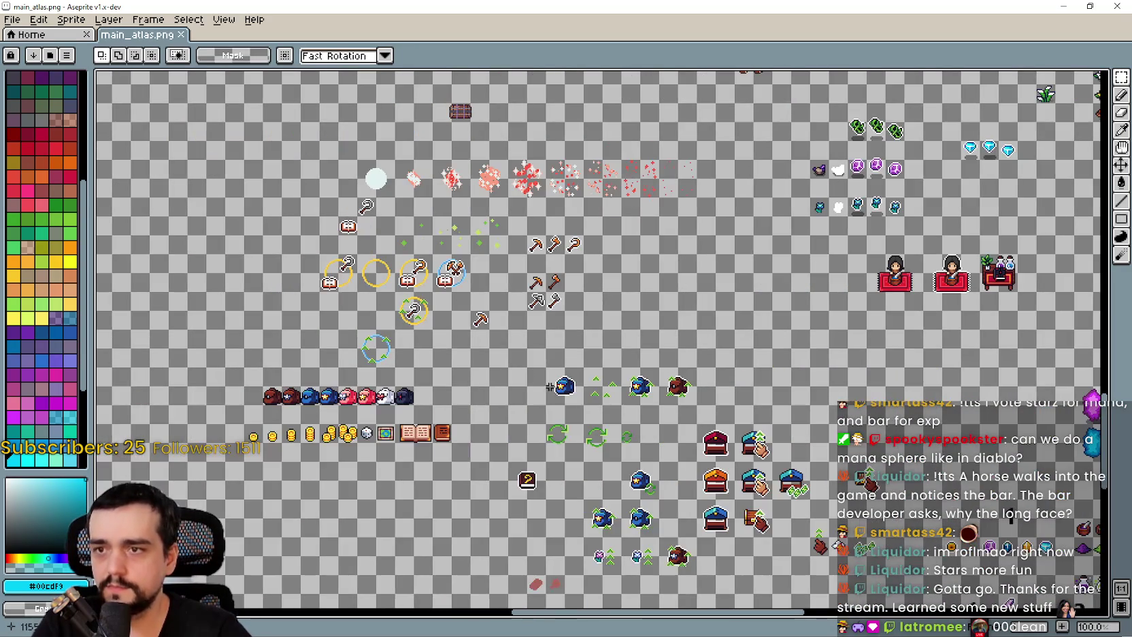
scroll(665, 427, down, 1)
scroll(702, 337, up, 4)
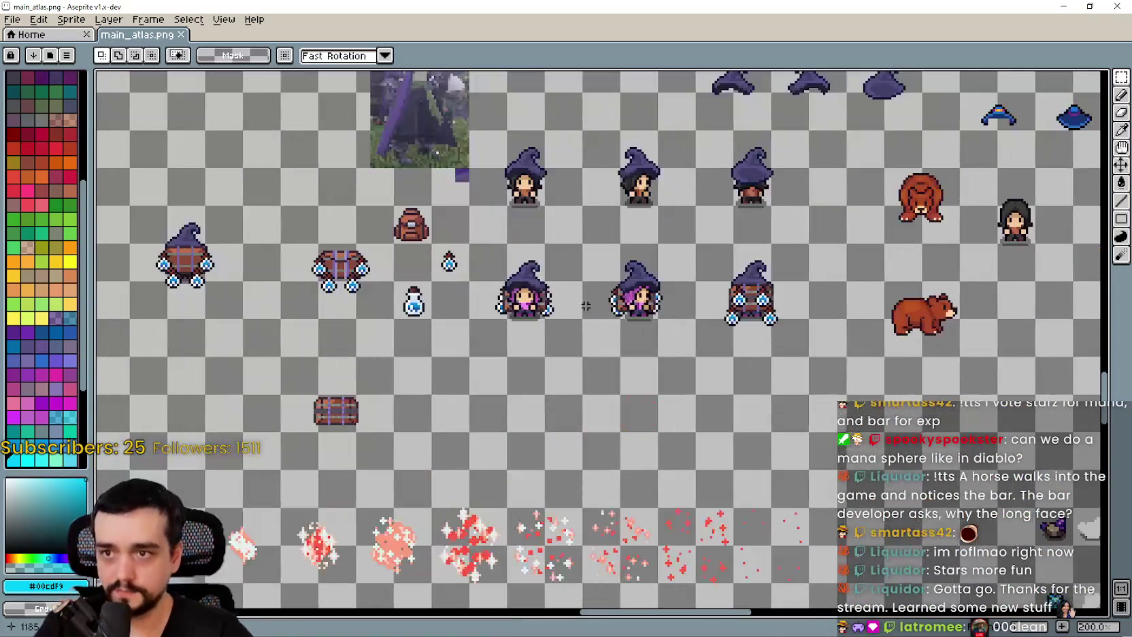
scroll(759, 352, right, 2)
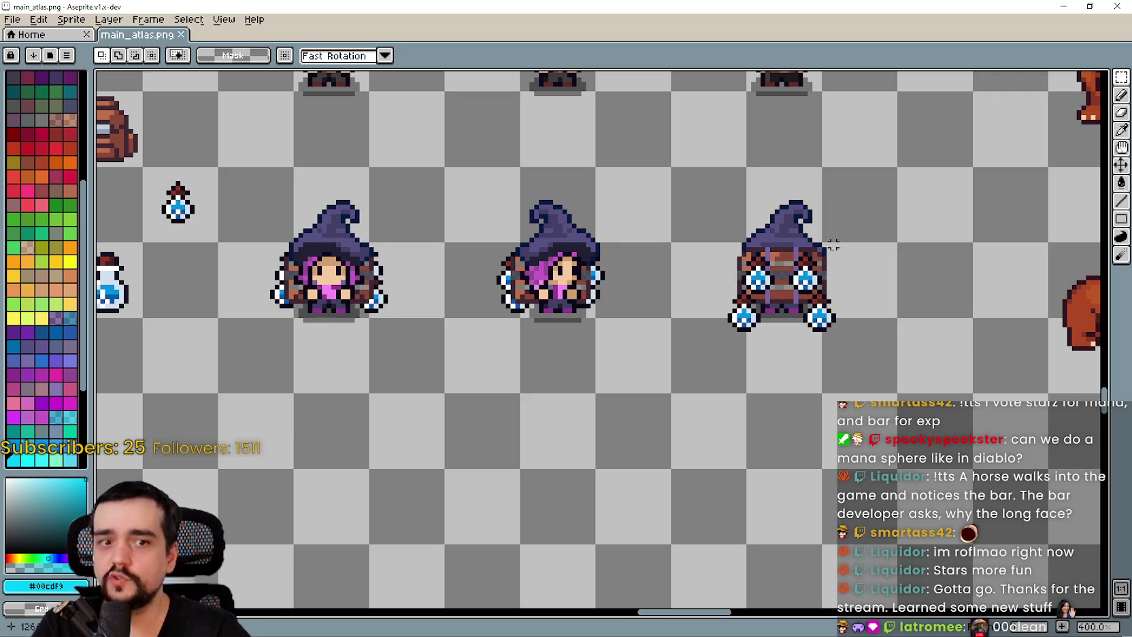
scroll(773, 272, up, 1)
scroll(704, 319, down, 1)
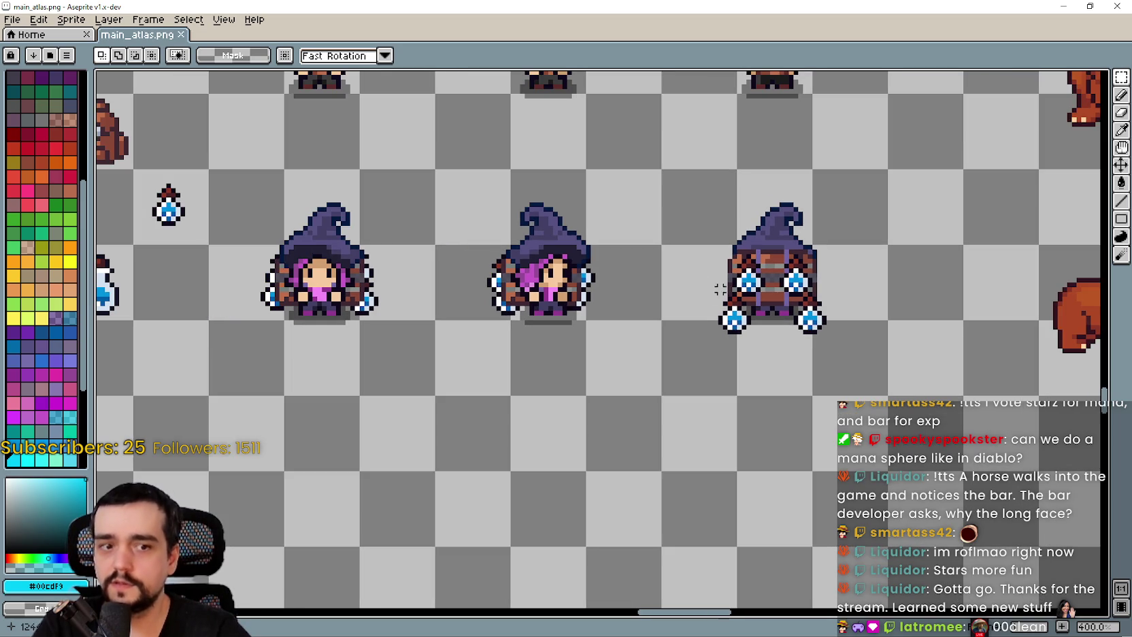
drag(493, 274, 653, 350)
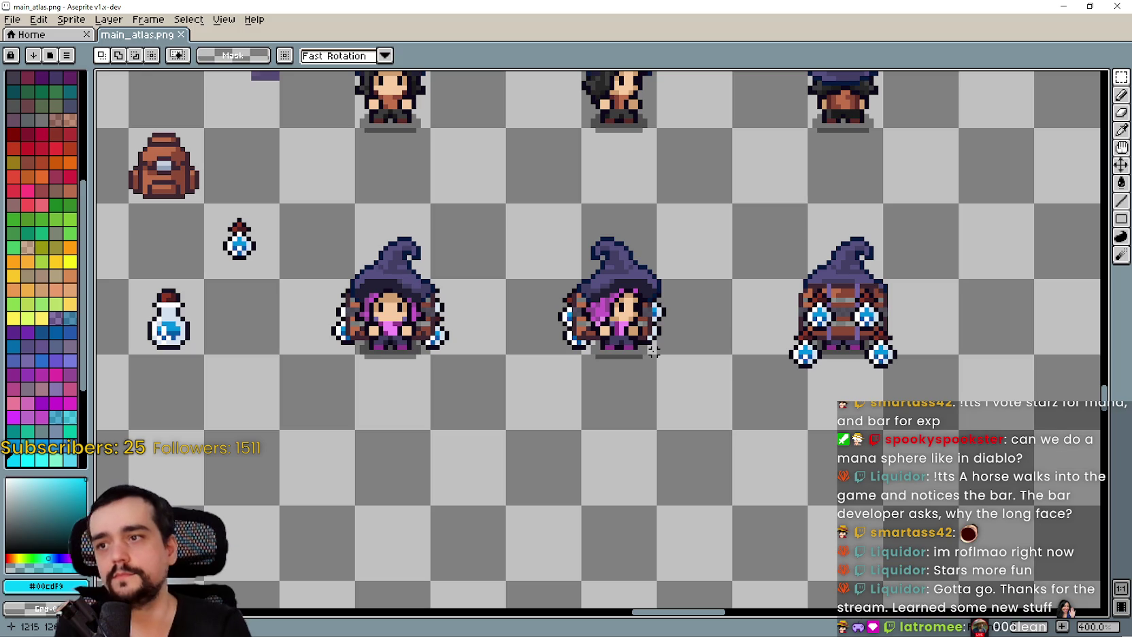
click(1063, 6)
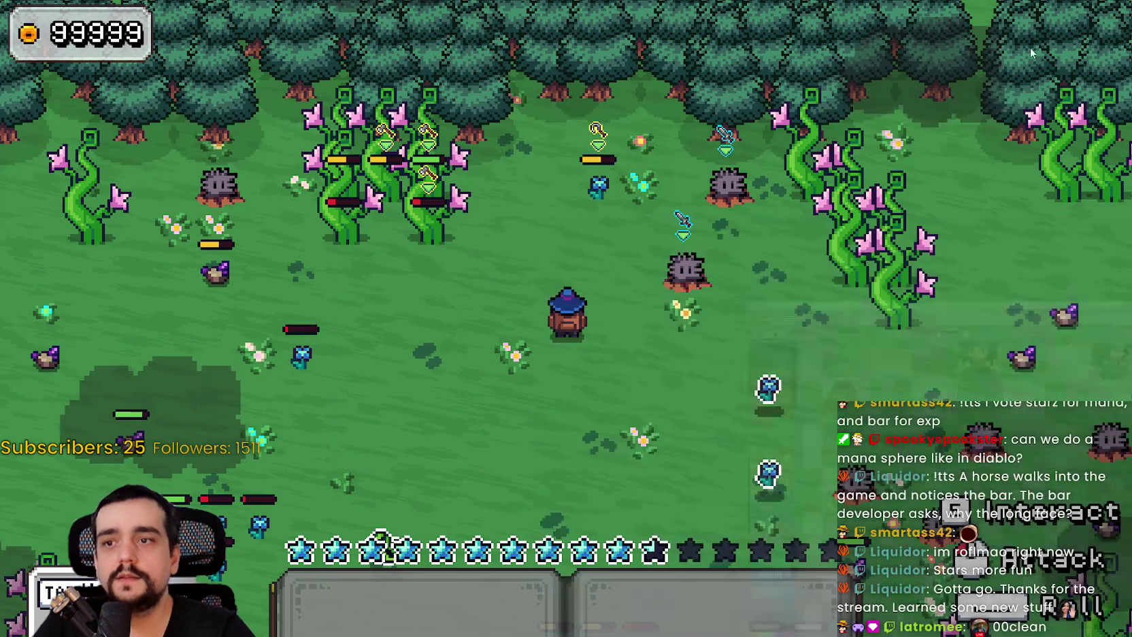
Walk the wizard down into the enemies and zigzag upward, then return to the editor with F8
key(s)
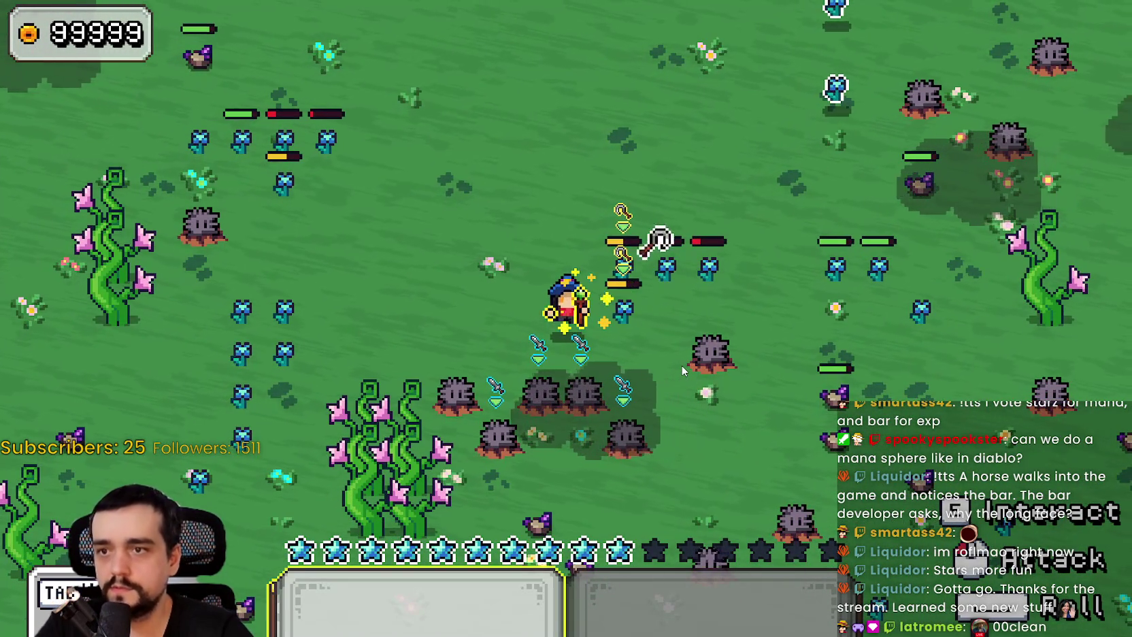
key(w)
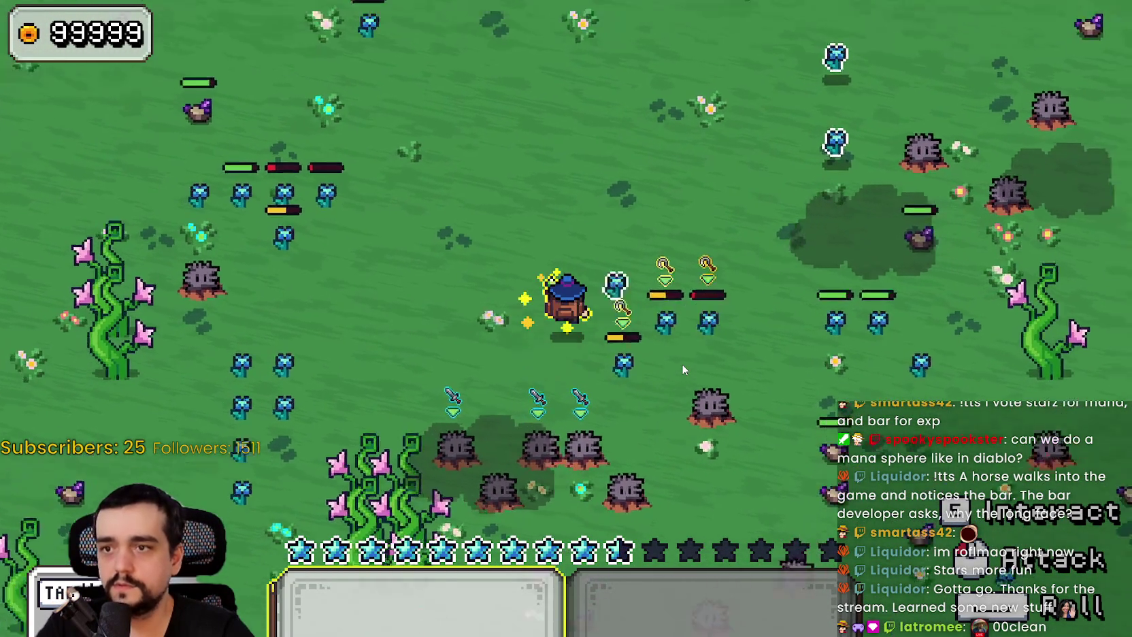
key(d)
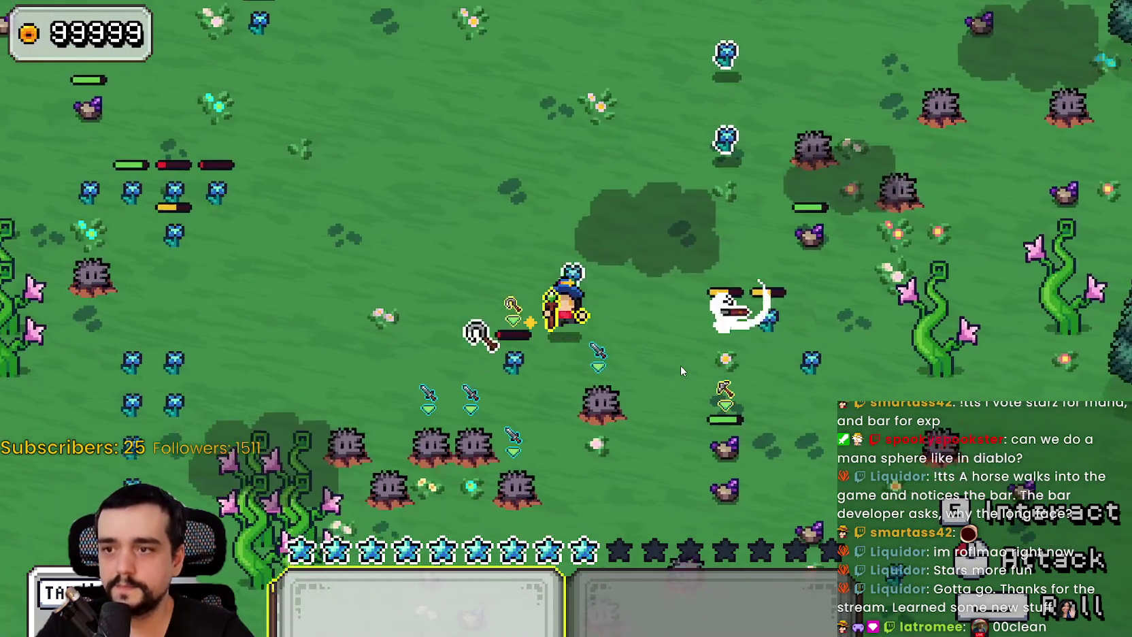
key(a)
key(w)
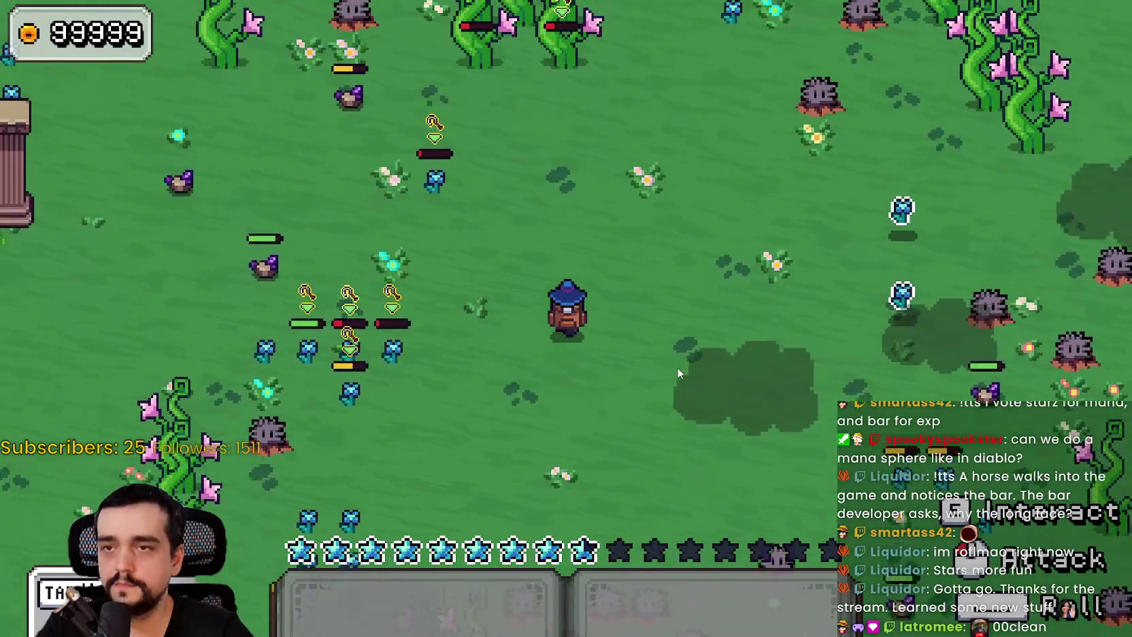
key(w)
key(d)
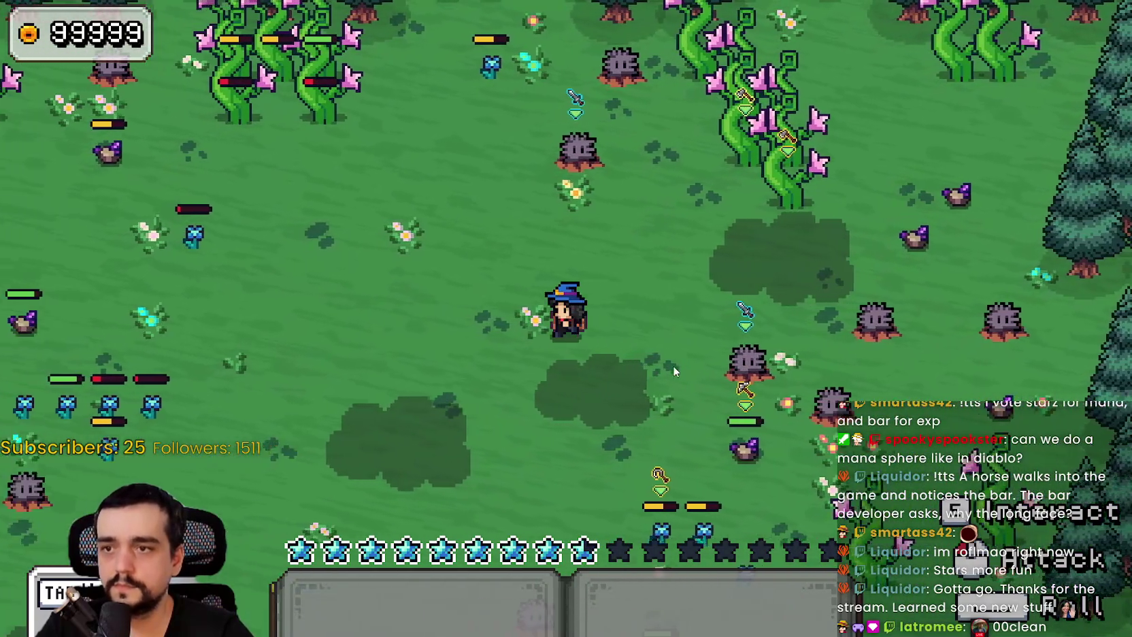
key(w)
key(a)
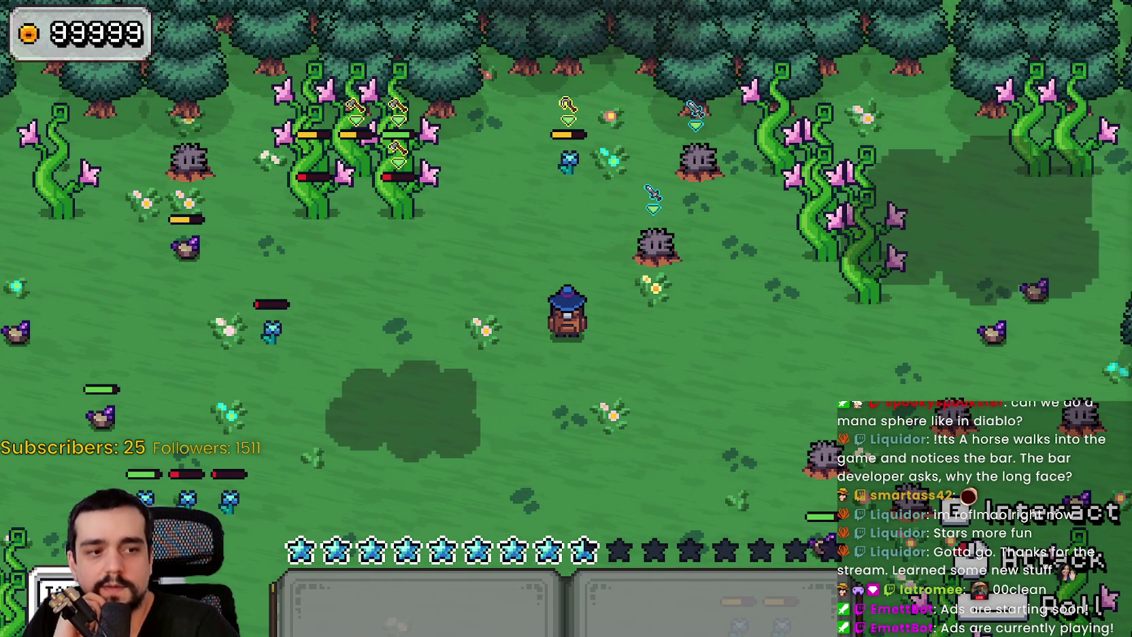
key(F8)
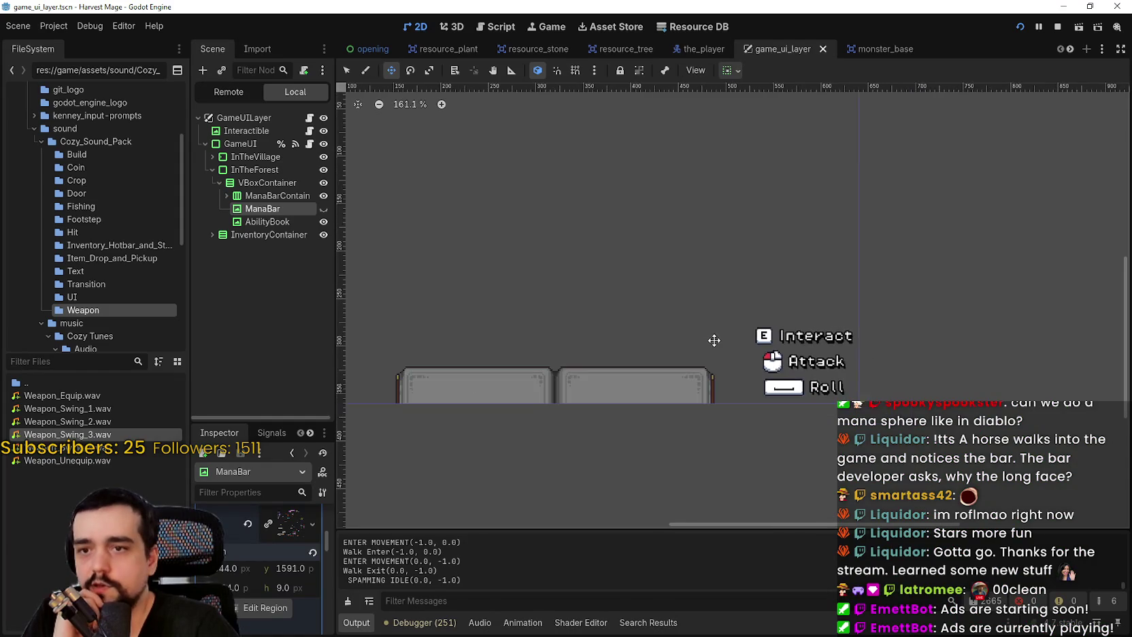
Switch to the_forest scene, stop the test run, collapse monsterContainer, and open the root node's context menu
scroll(712, 339, down, 3)
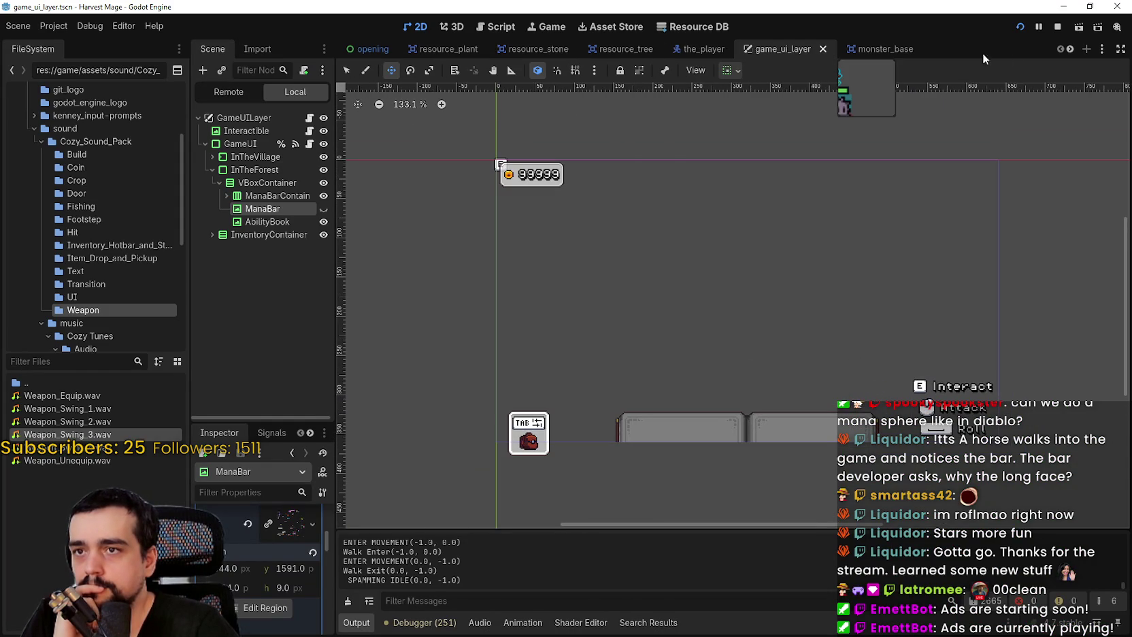
scroll(1067, 51, down, 7)
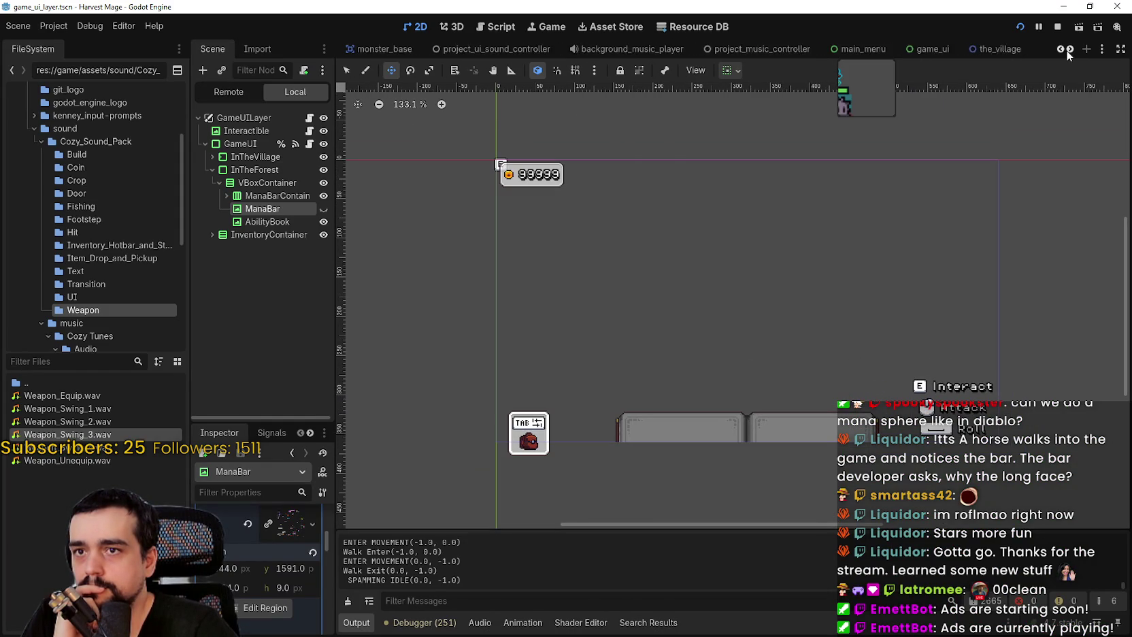
click(819, 53)
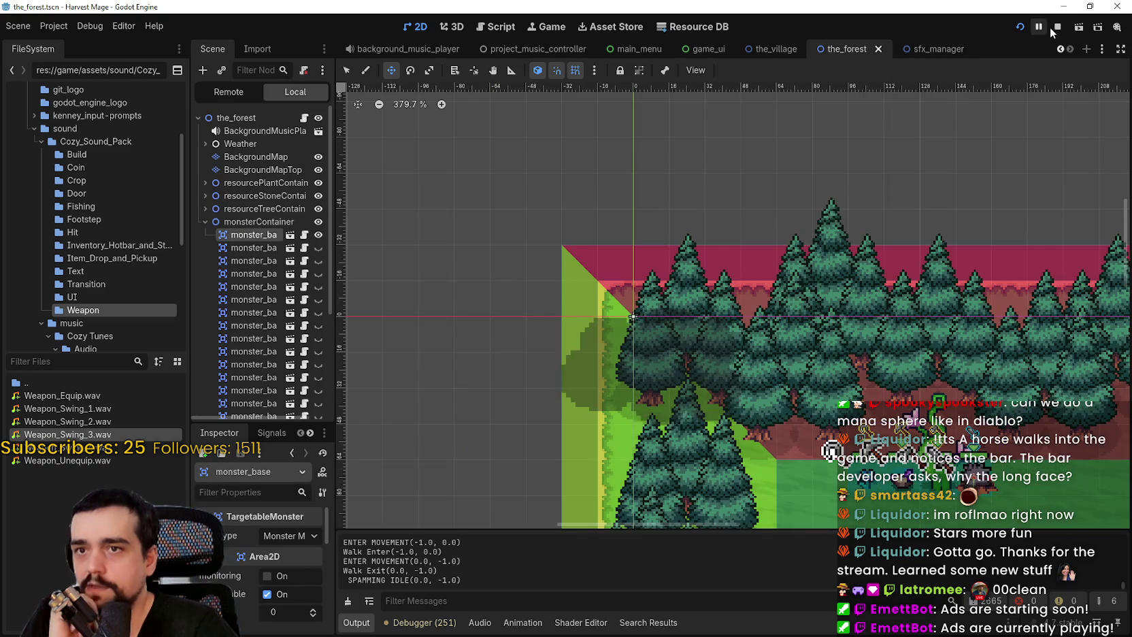
click(1055, 27)
click(204, 197)
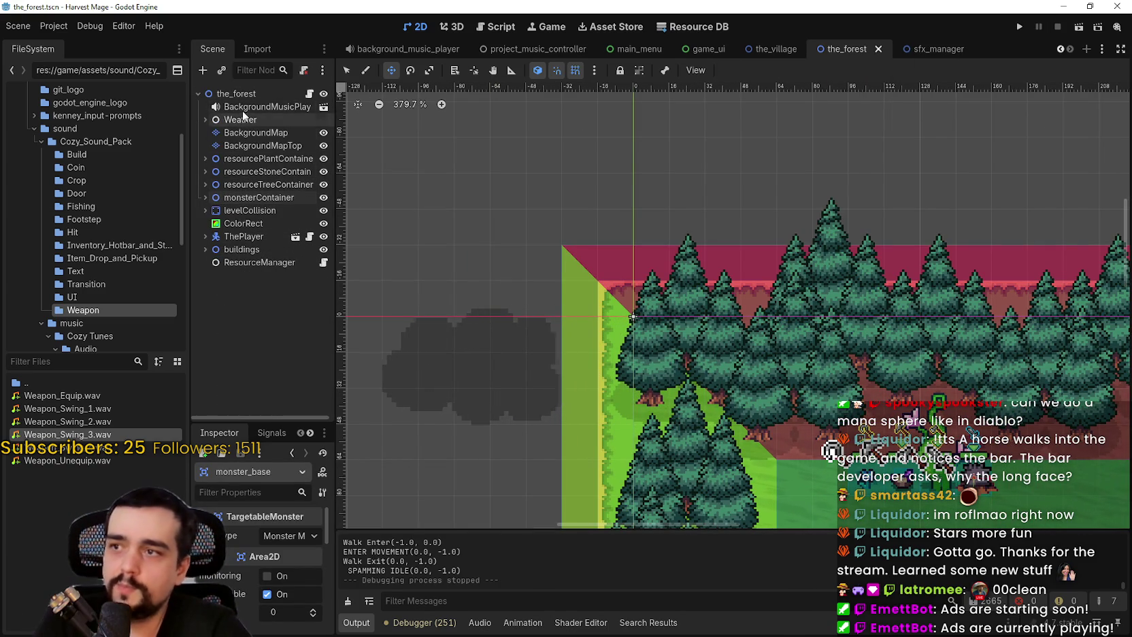
right_click(250, 88)
Add a Node2D child named potionContainer to the_forest and move it above monsterContainer
click(295, 117)
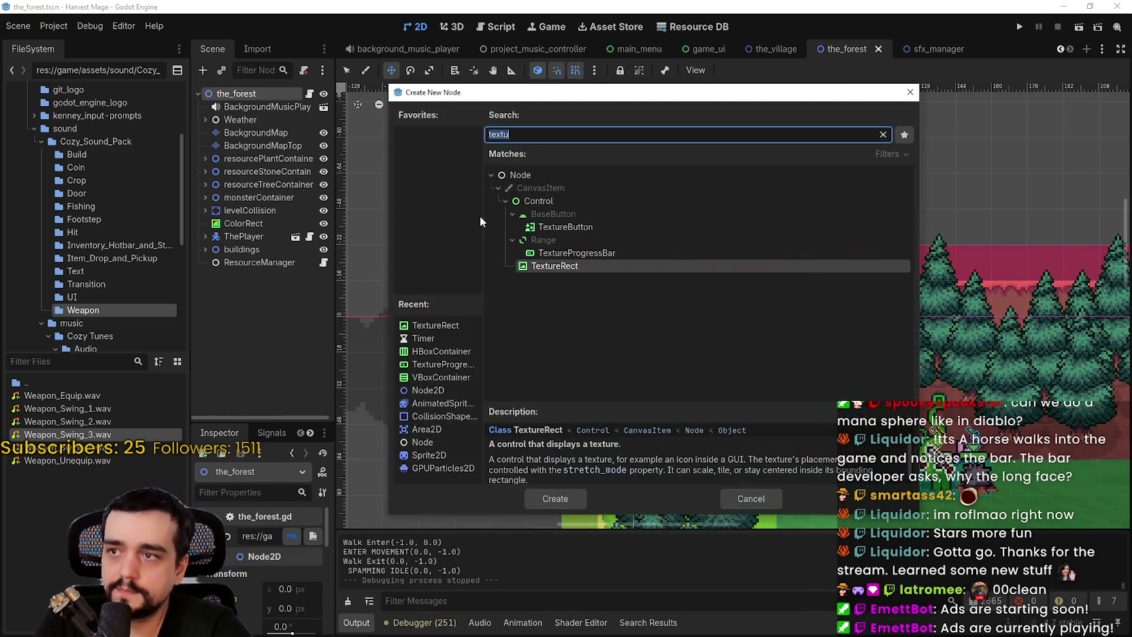
text(node)
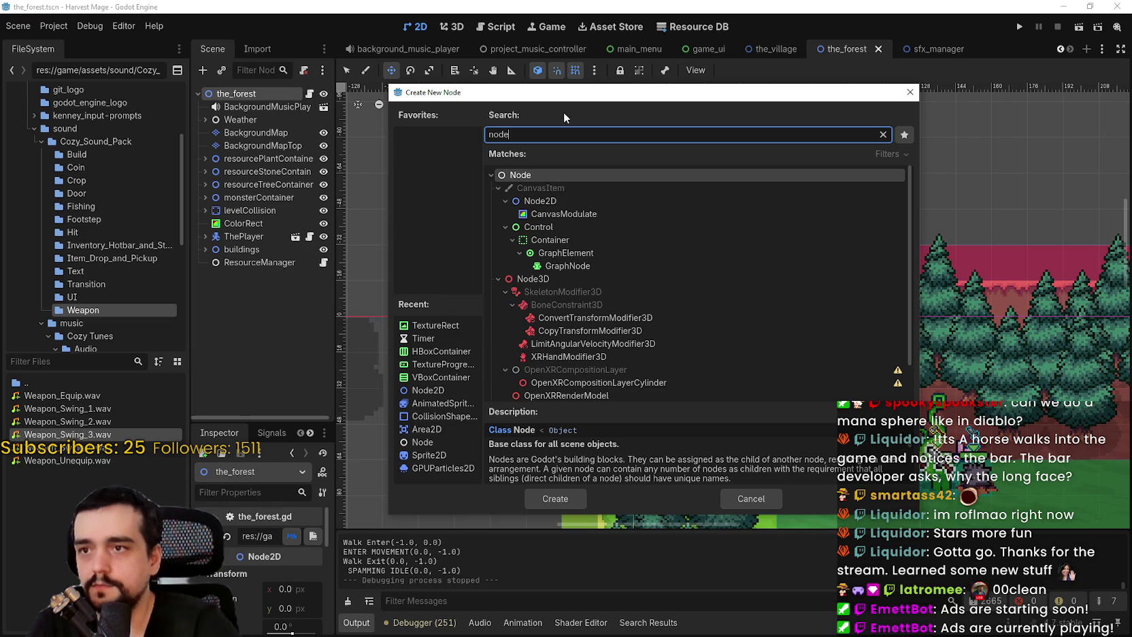
double_click(534, 202)
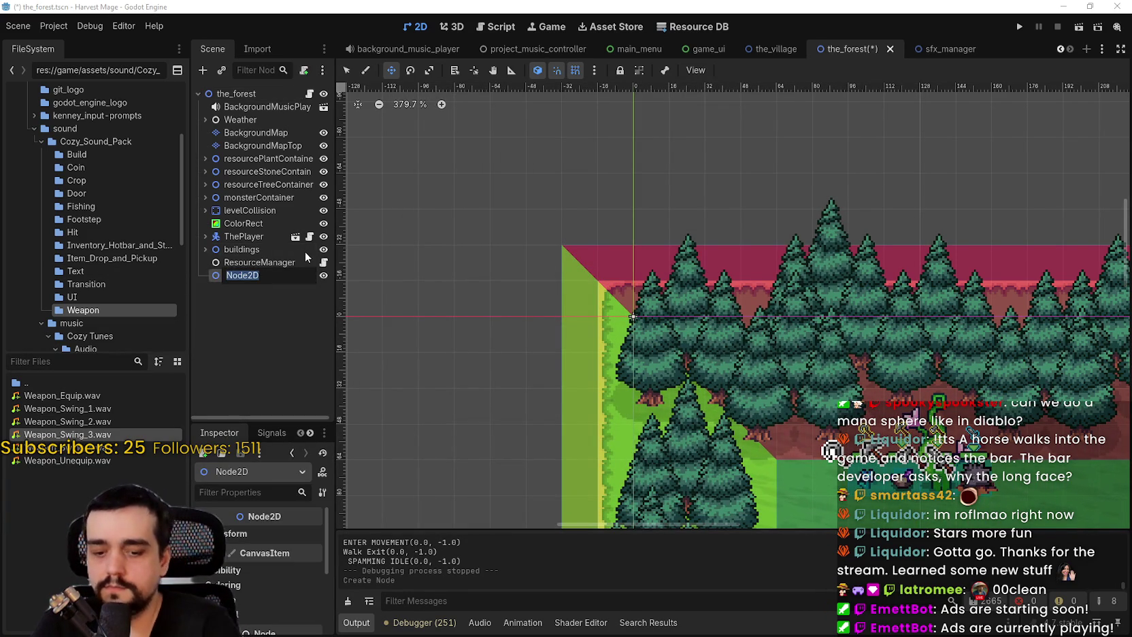
text(potion)
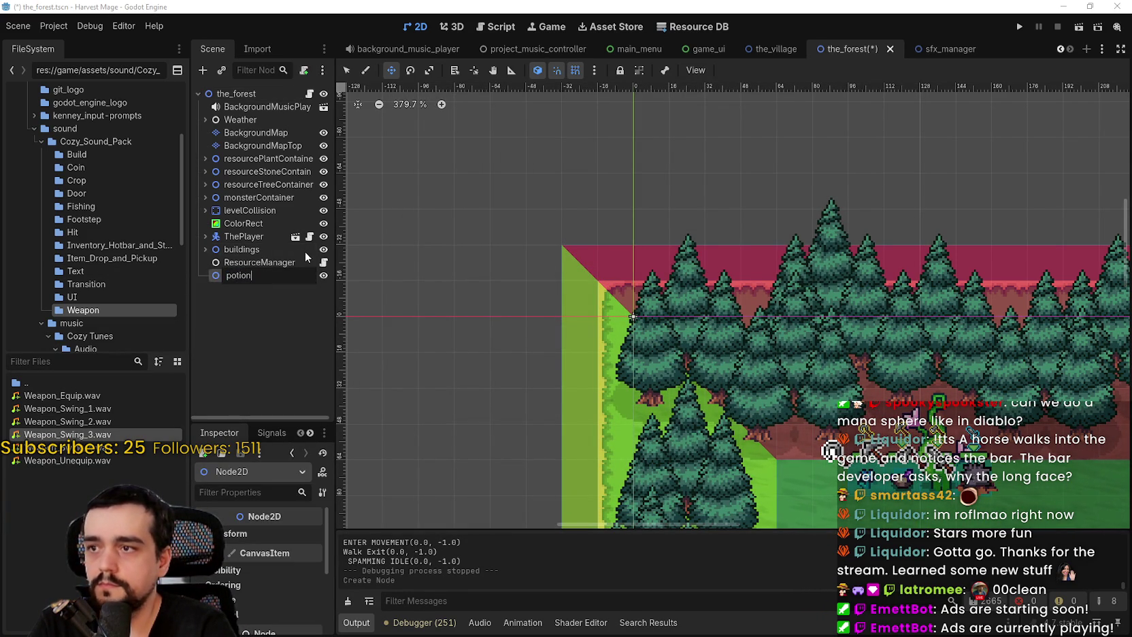
text(Container)
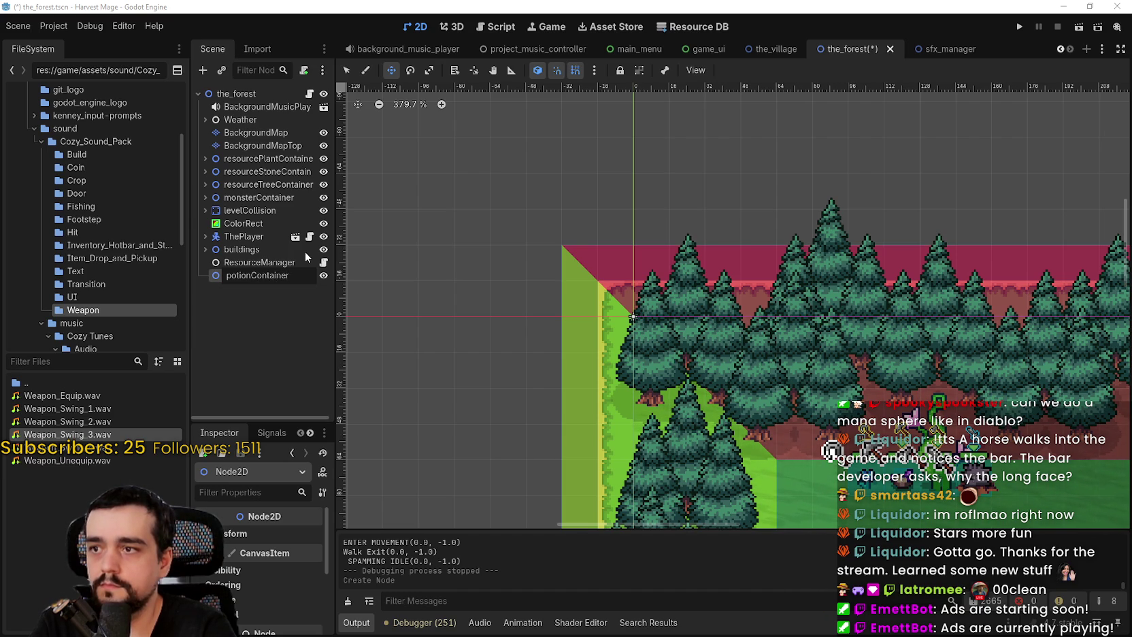
key(Return)
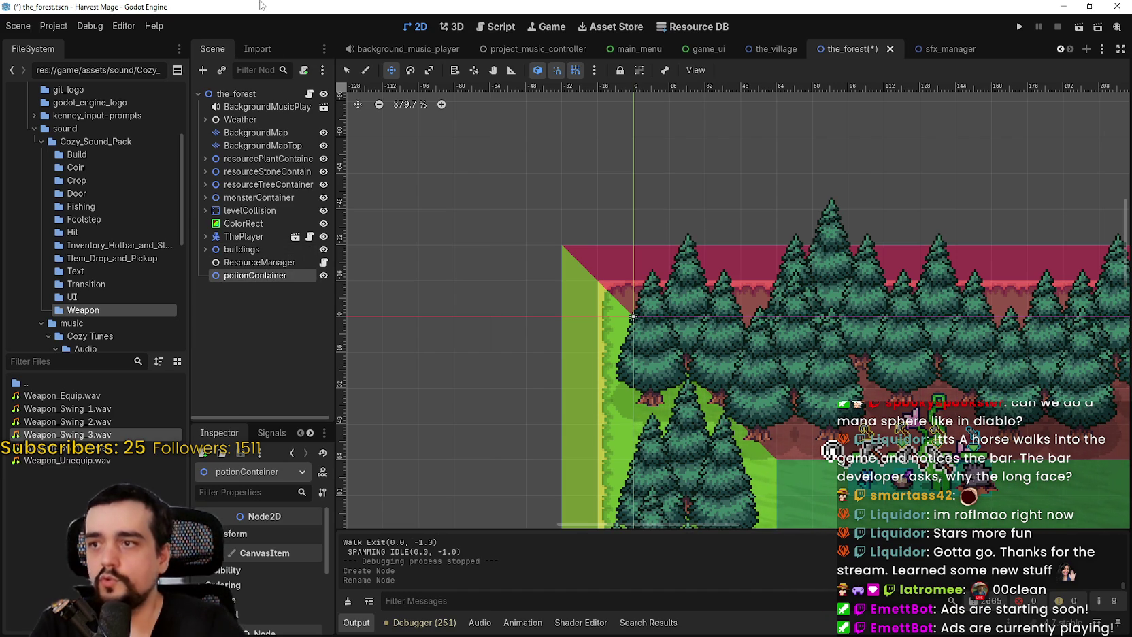
drag(253, 206, 242, 192)
Review monsterContainer's children and the forest map, then save the_forest scene
scroll(646, 347, down, 2)
scroll(646, 347, down, 5)
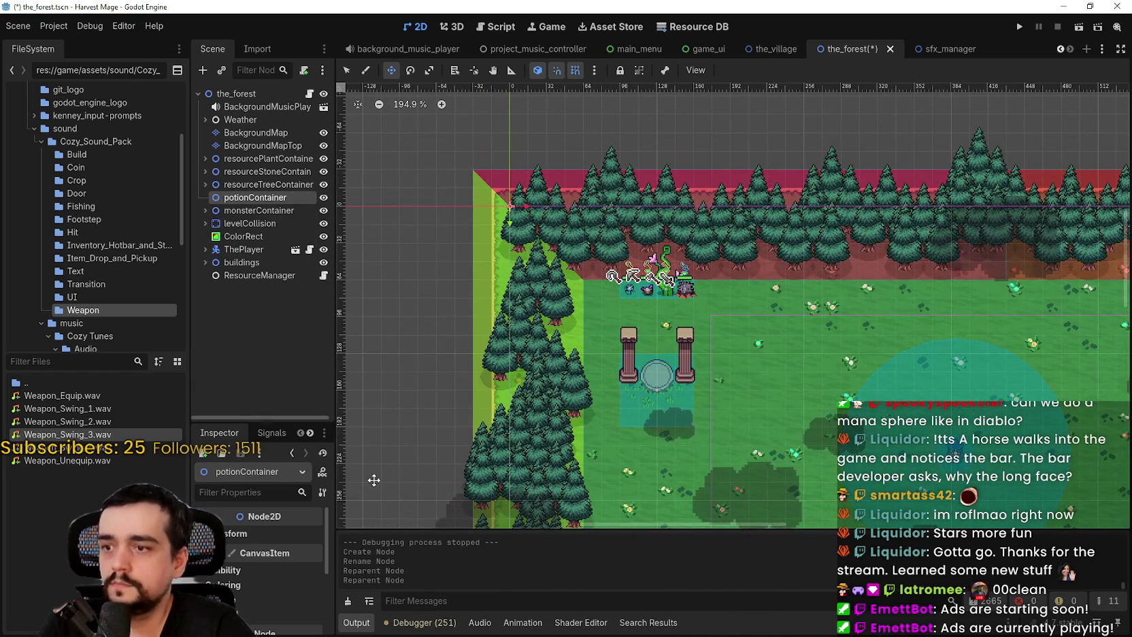
drag(262, 417, 262, 340)
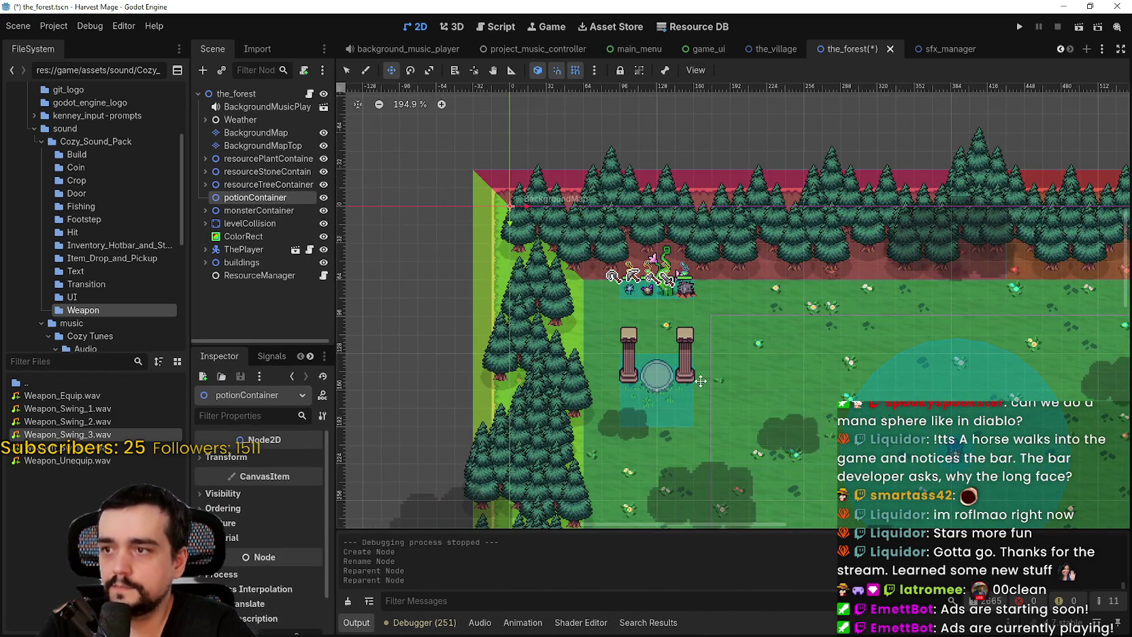
click(248, 209)
click(204, 211)
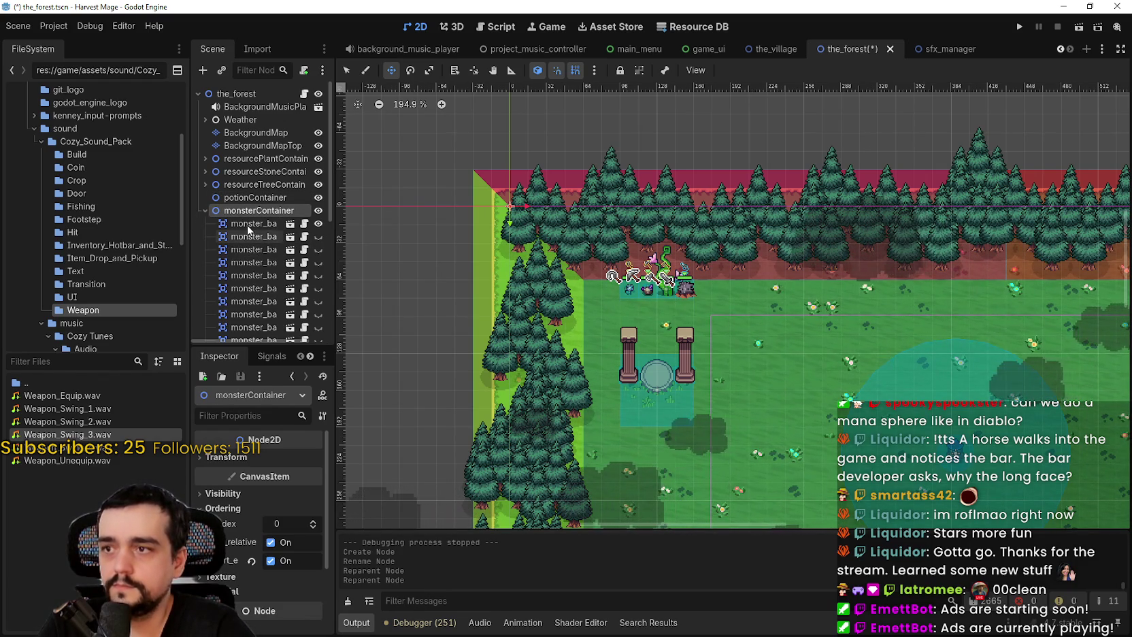
scroll(731, 302, down, 1)
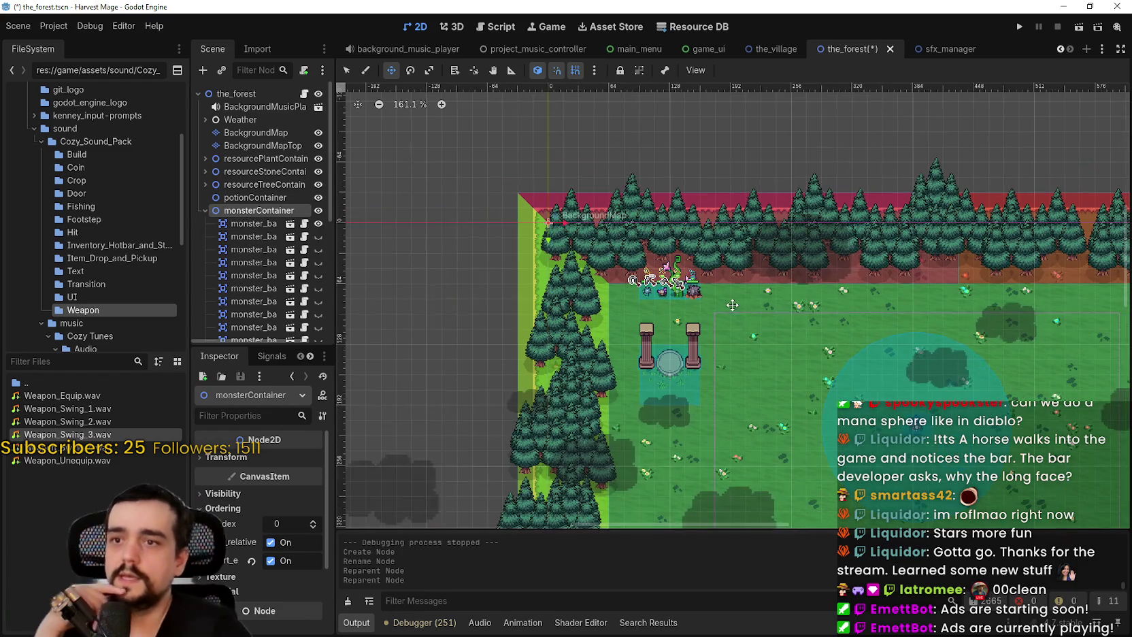
drag(798, 354, 722, 330)
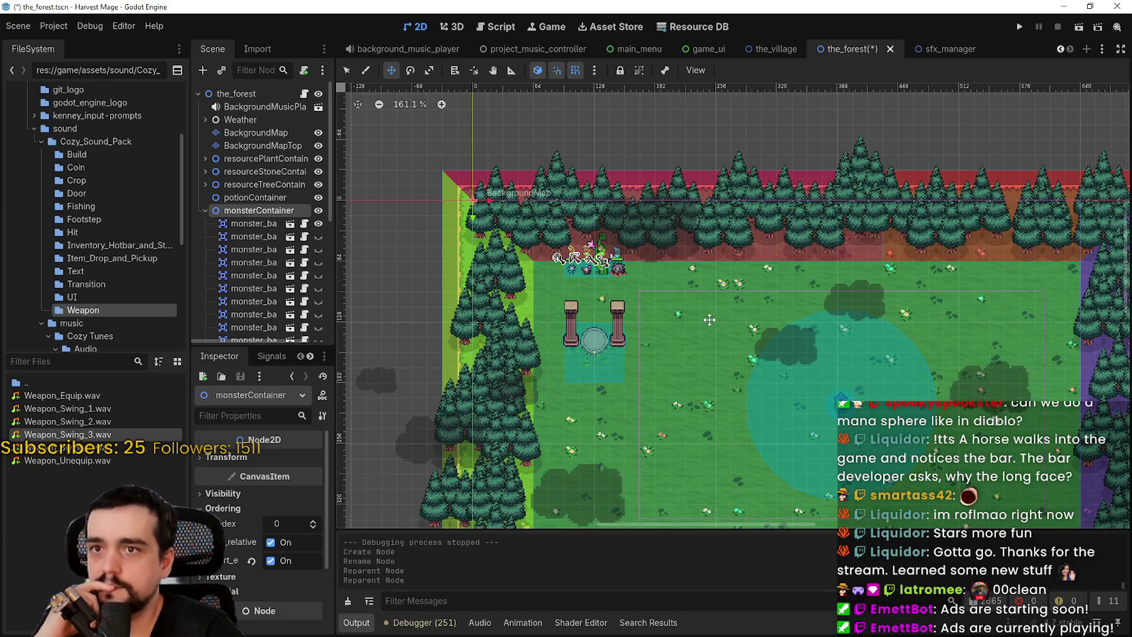
key(ctrl+s)
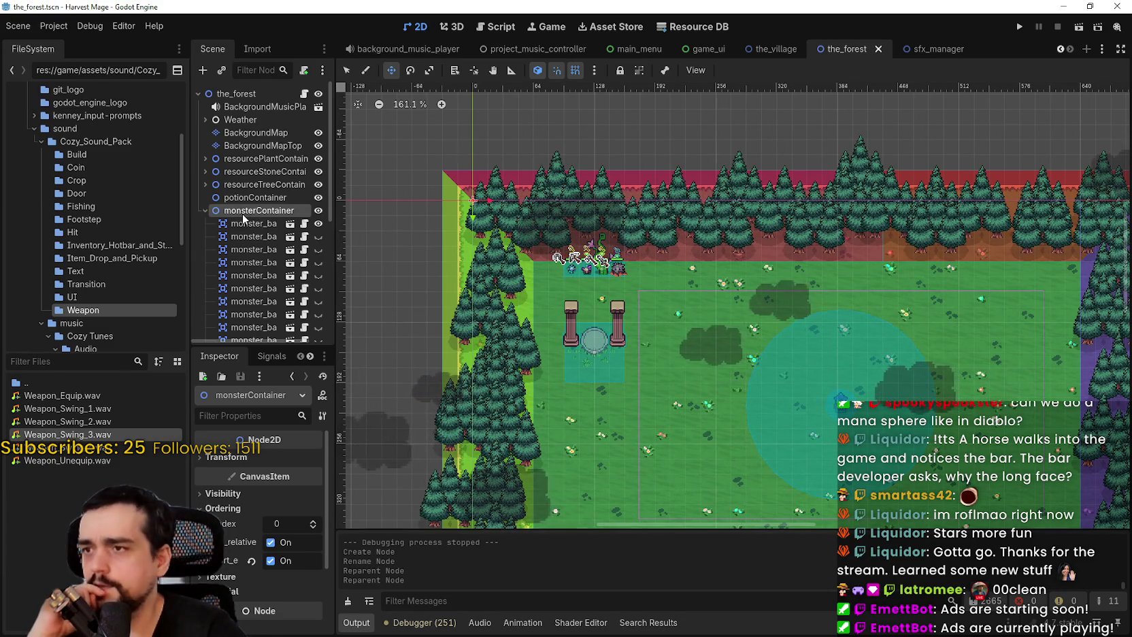
click(206, 210)
Rename potionContainer to starContainer
click(247, 197)
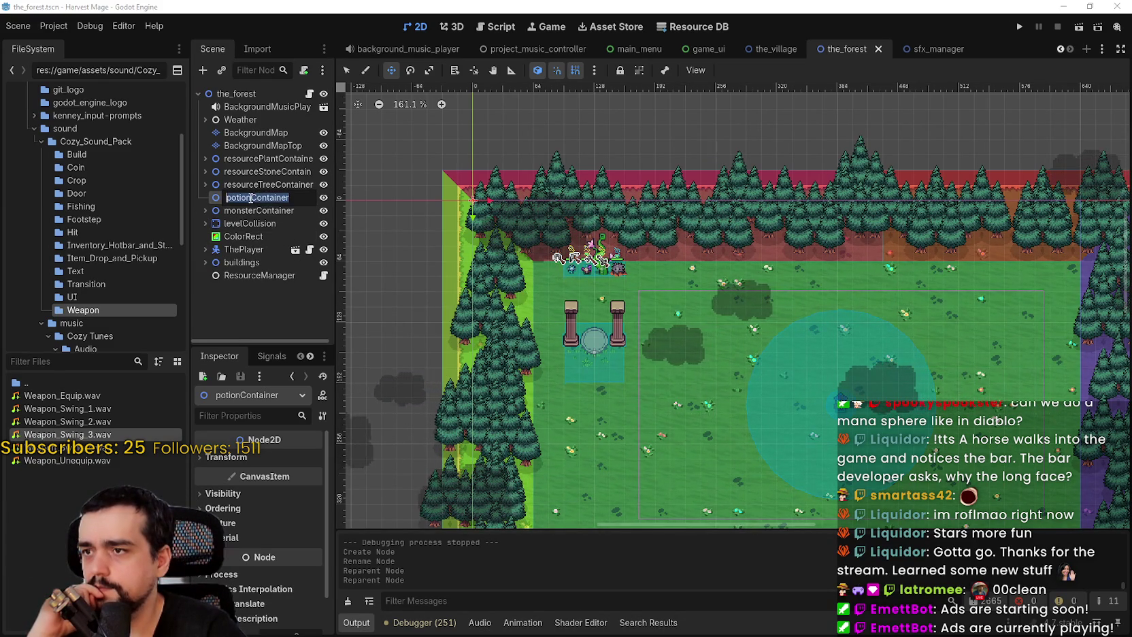
click(247, 197)
key(shift+Home)
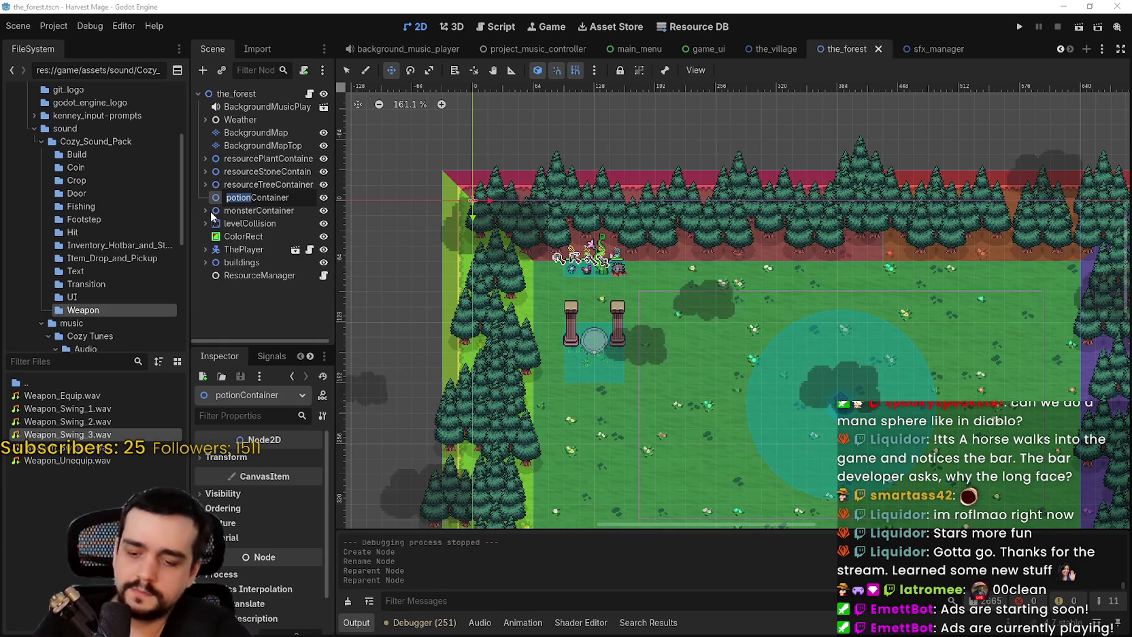
text(star)
key(Return)
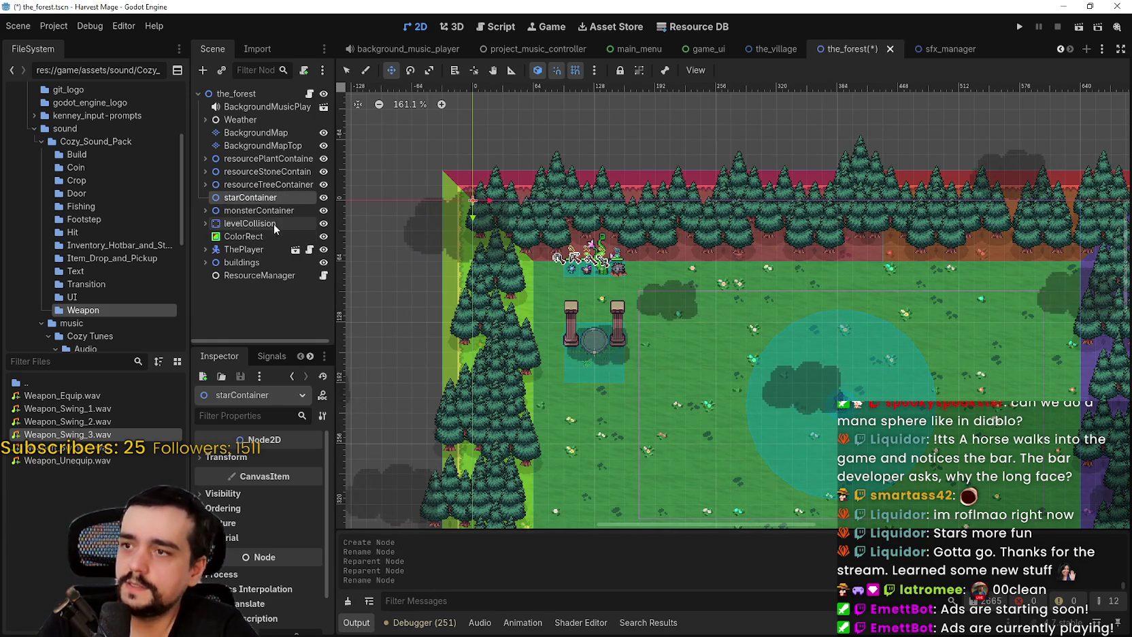
Compare levelCollision and monsterContainer settings, then reselect starContainer
click(275, 225)
click(272, 211)
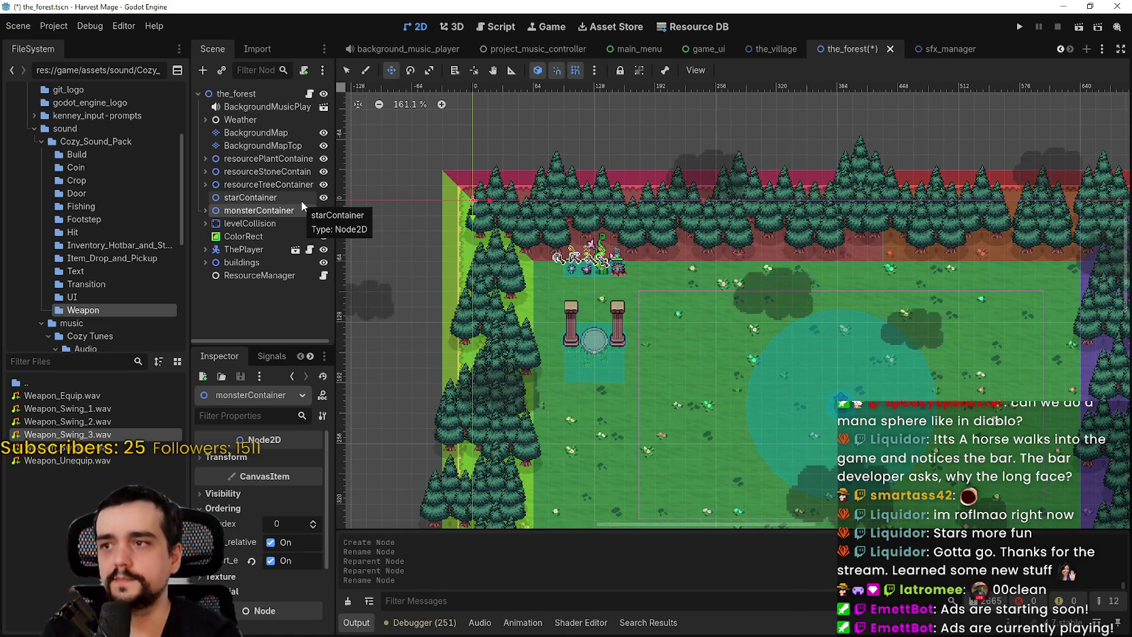
click(245, 197)
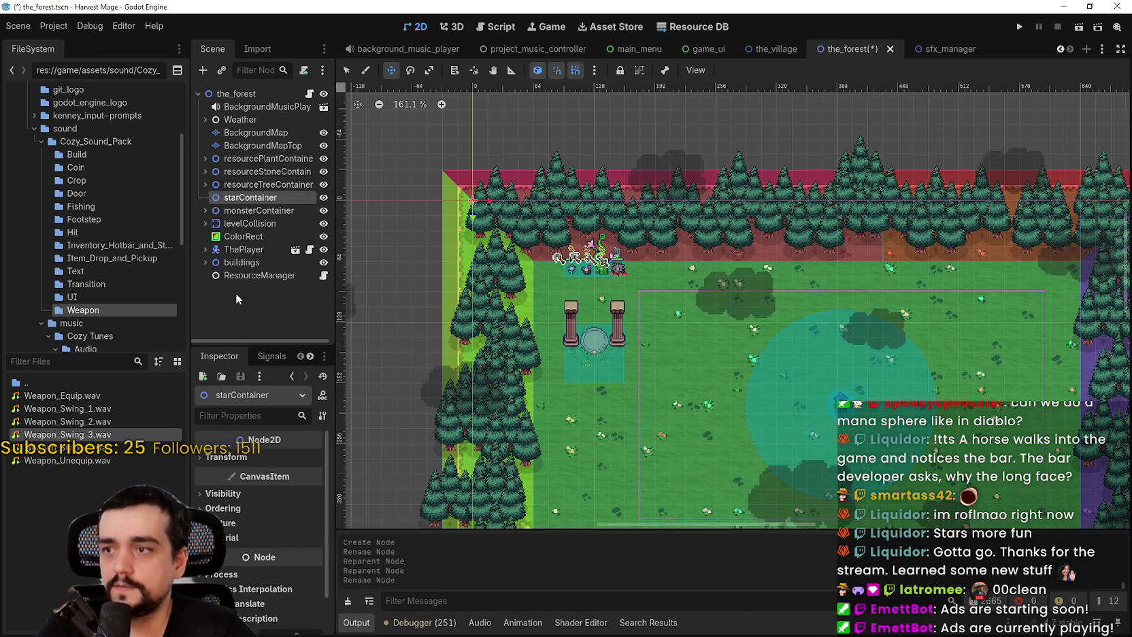
Expand starContainer's Ordering settings, then minimise Godot with Win+D
scroll(255, 544, down, 1)
click(231, 468)
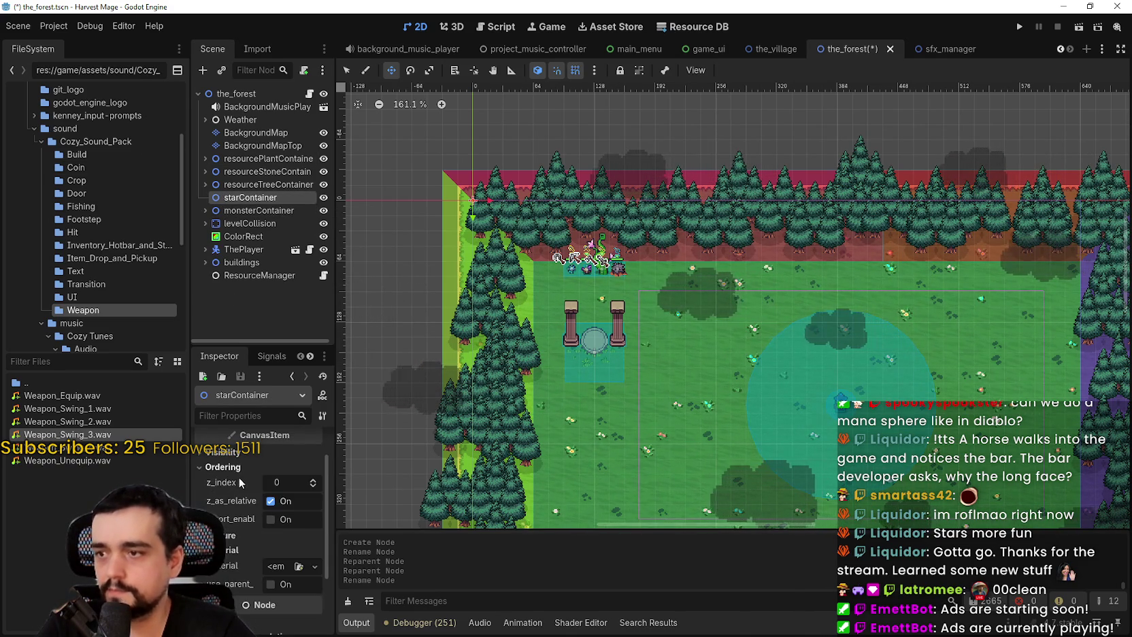
key(super+d)
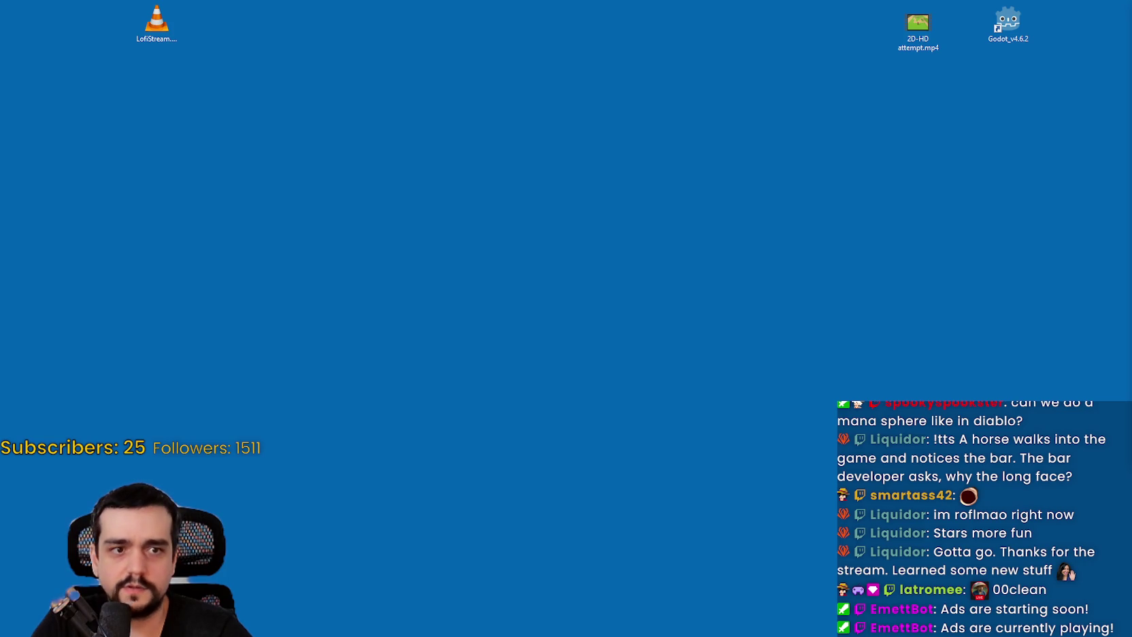
Bring the Godot editor back with Alt+Tab
key(alt+Tab)
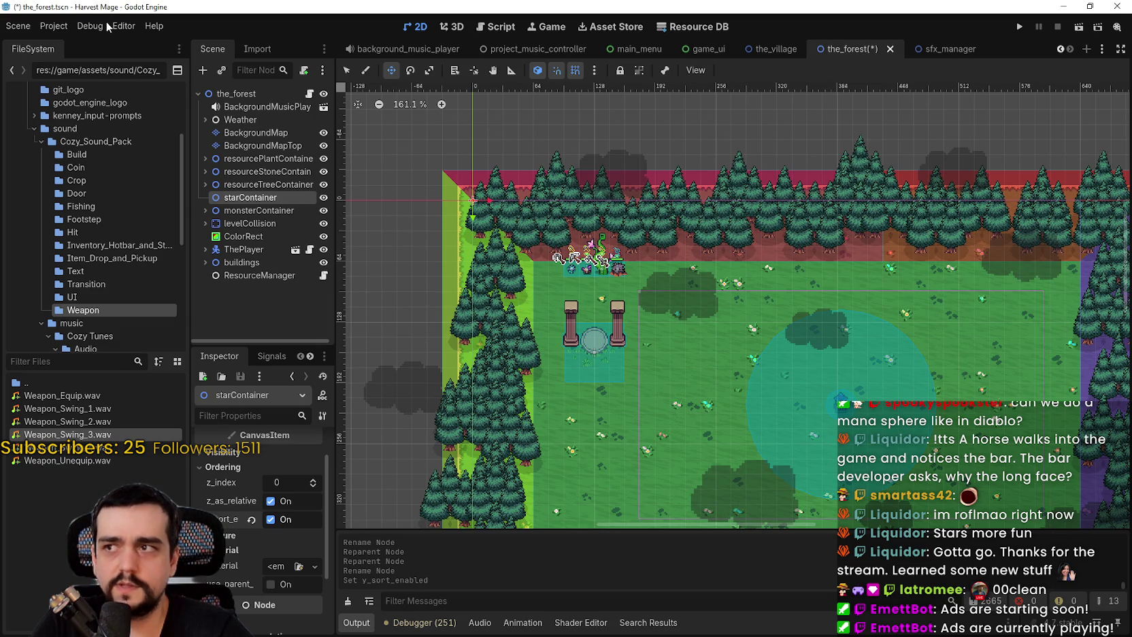
Browse Godot's Project and Debug menus, then begin a Steam store search
click(54, 26)
click(90, 26)
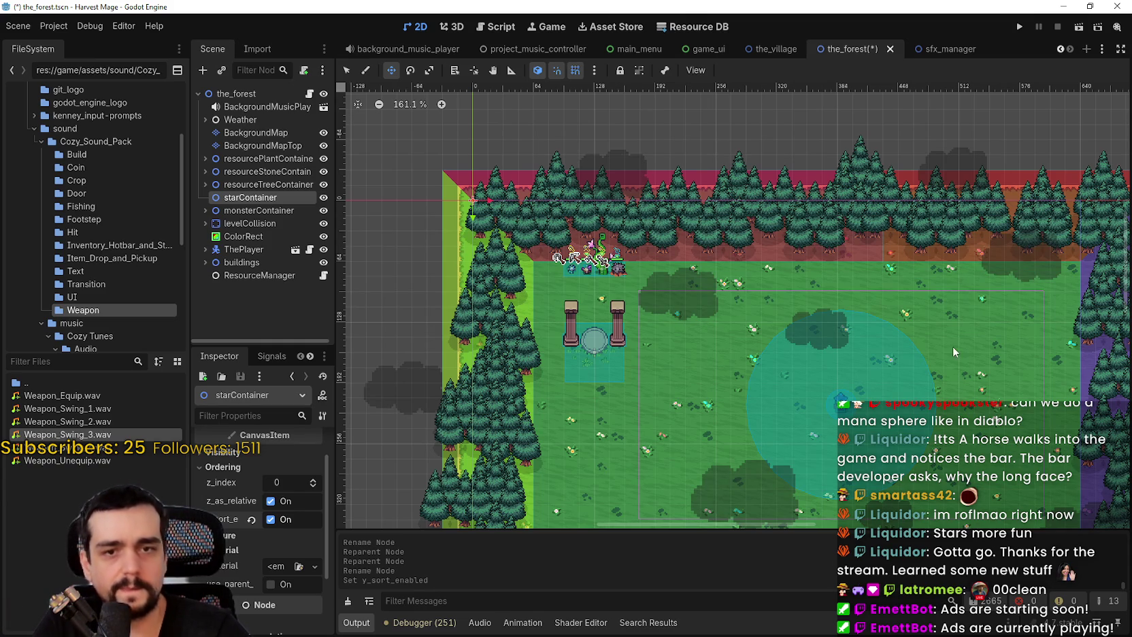
click(154, 25)
mouse_move(85, 25)
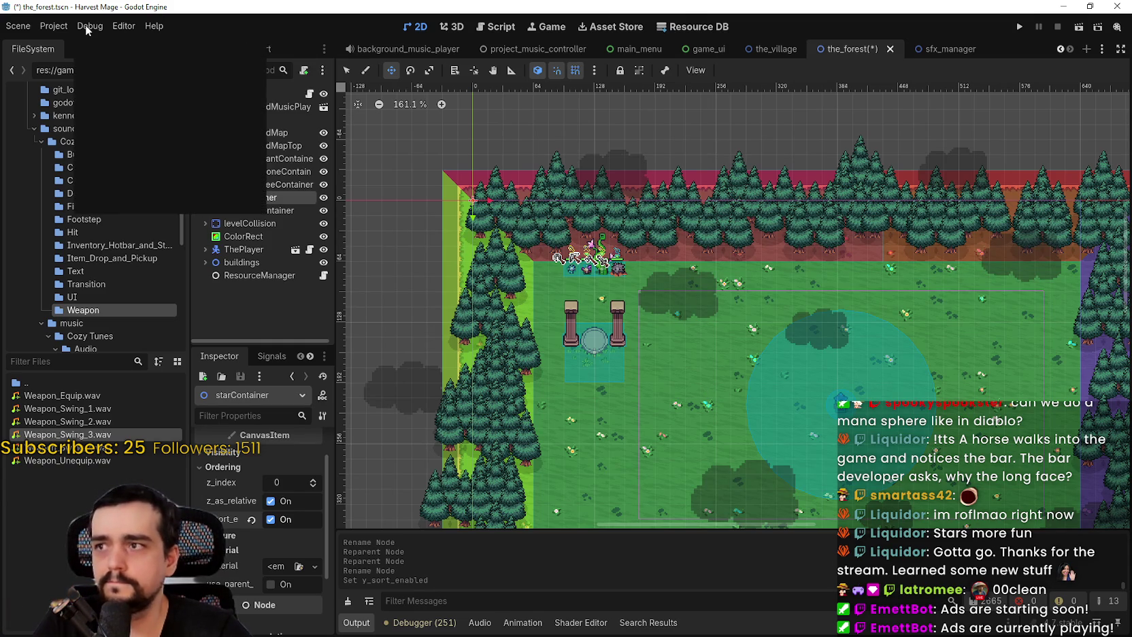
scroll(537, 95, down, 1)
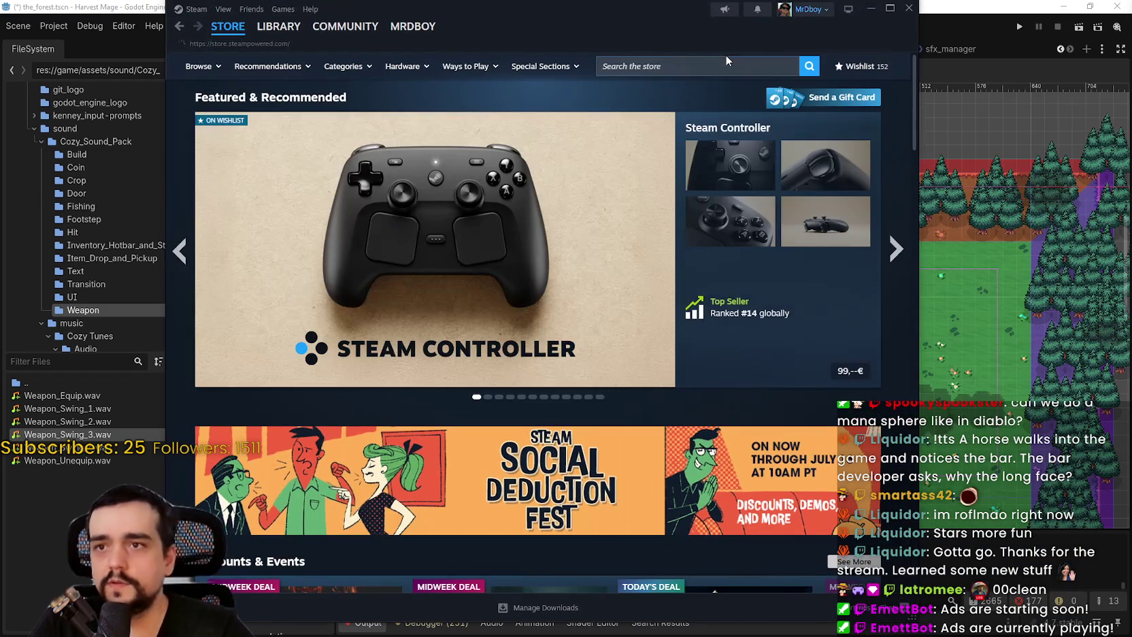
click(726, 59)
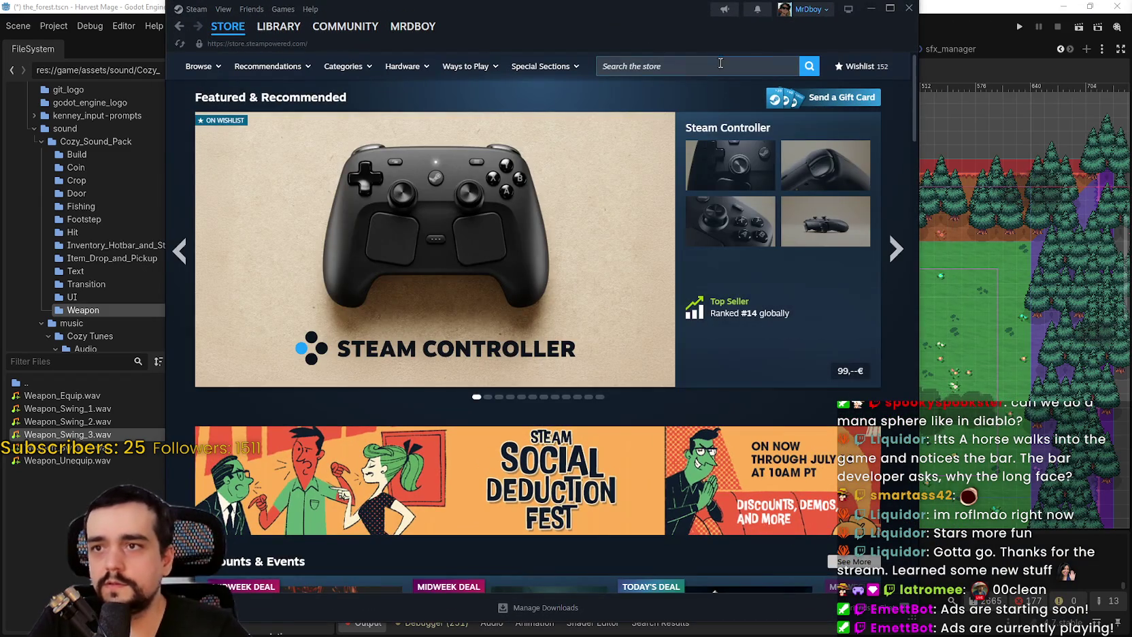
Find MR FARMBOY on Steam and open its Community Hub discussions
text(MR FARMBOY)
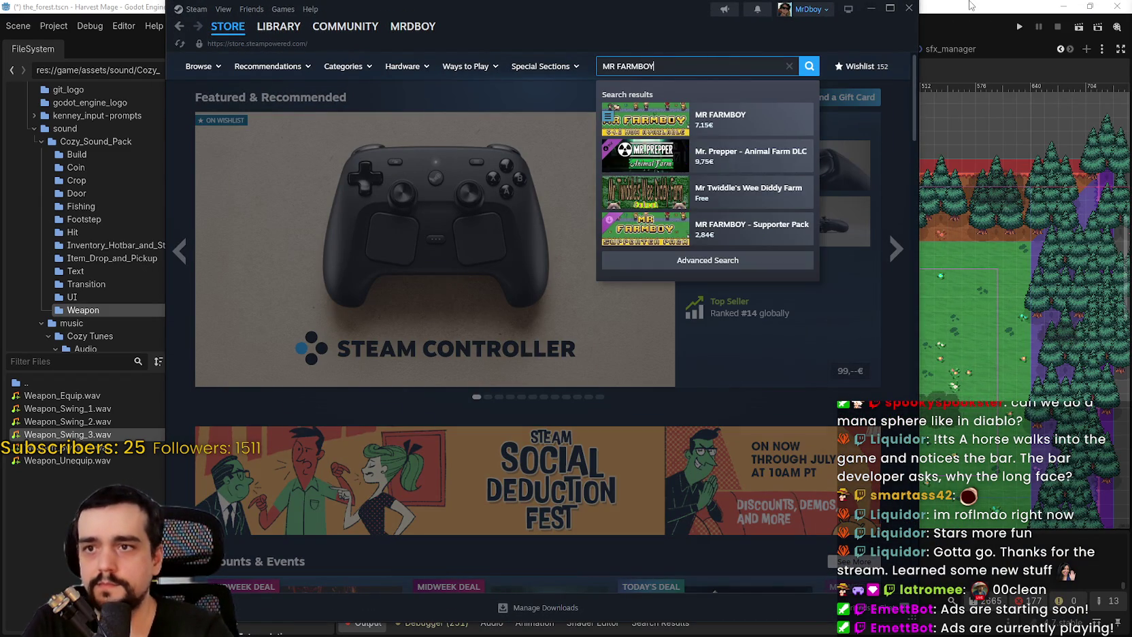
click(750, 113)
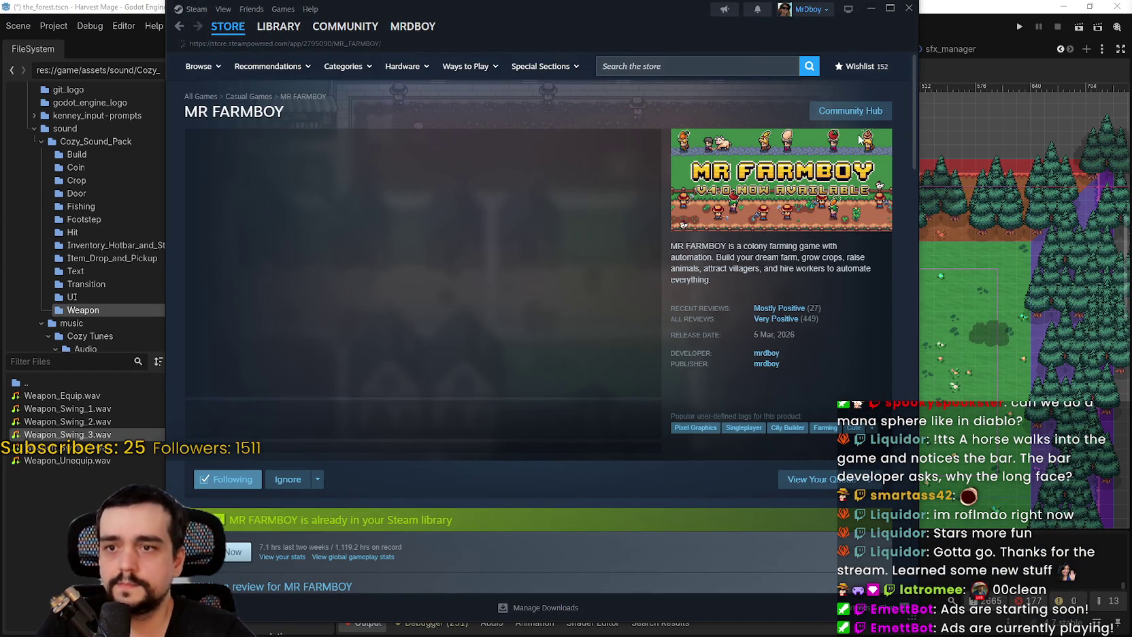
mouse_move(781, 322)
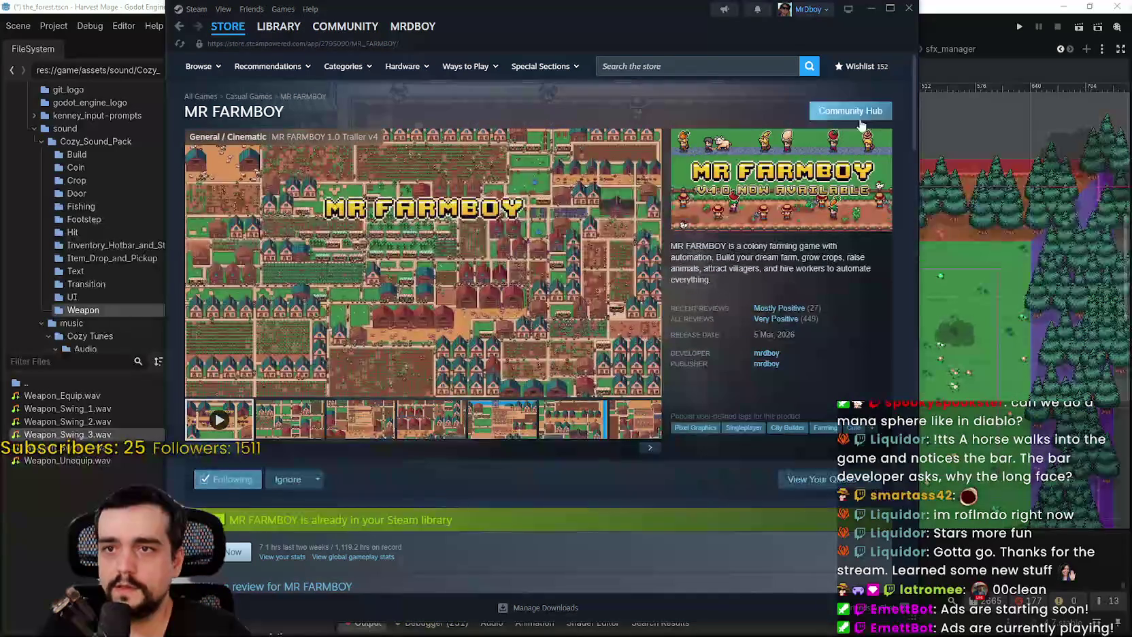
click(851, 111)
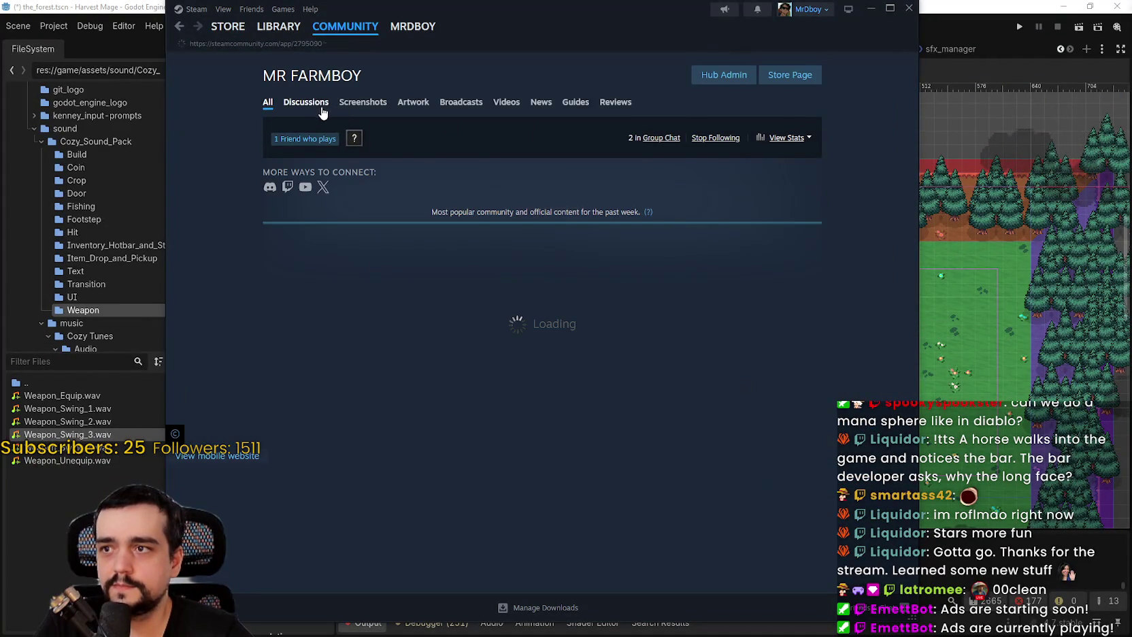
click(312, 104)
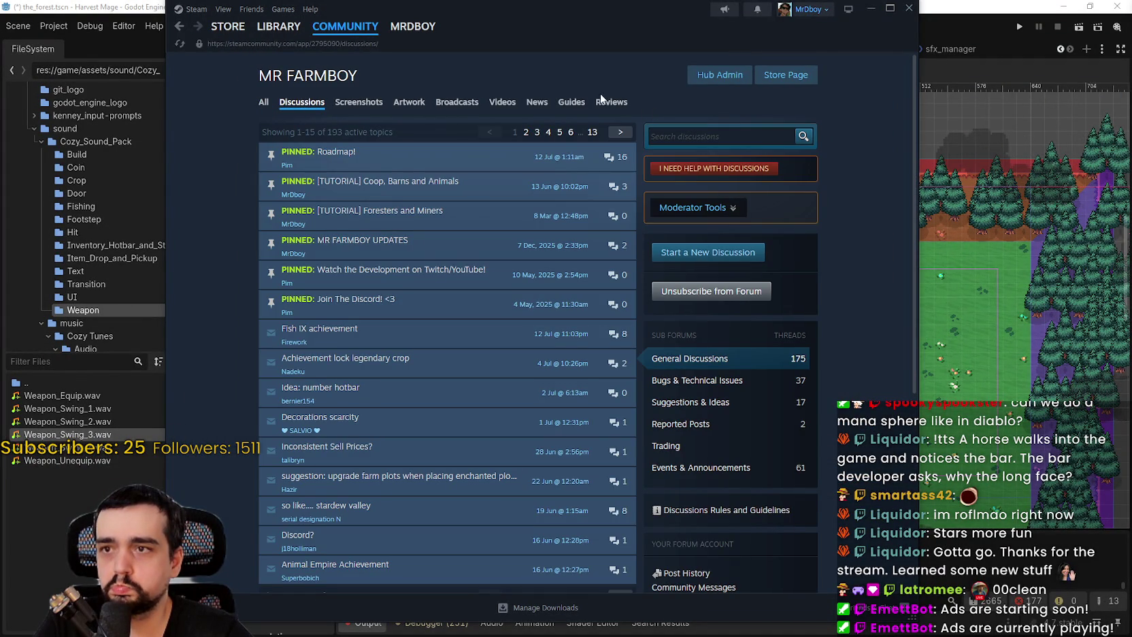
Close Steam, save the forest scene, and switch to the SteamDB browser tab
click(870, 8)
scroll(799, 368, down, 1)
key(ctrl+s)
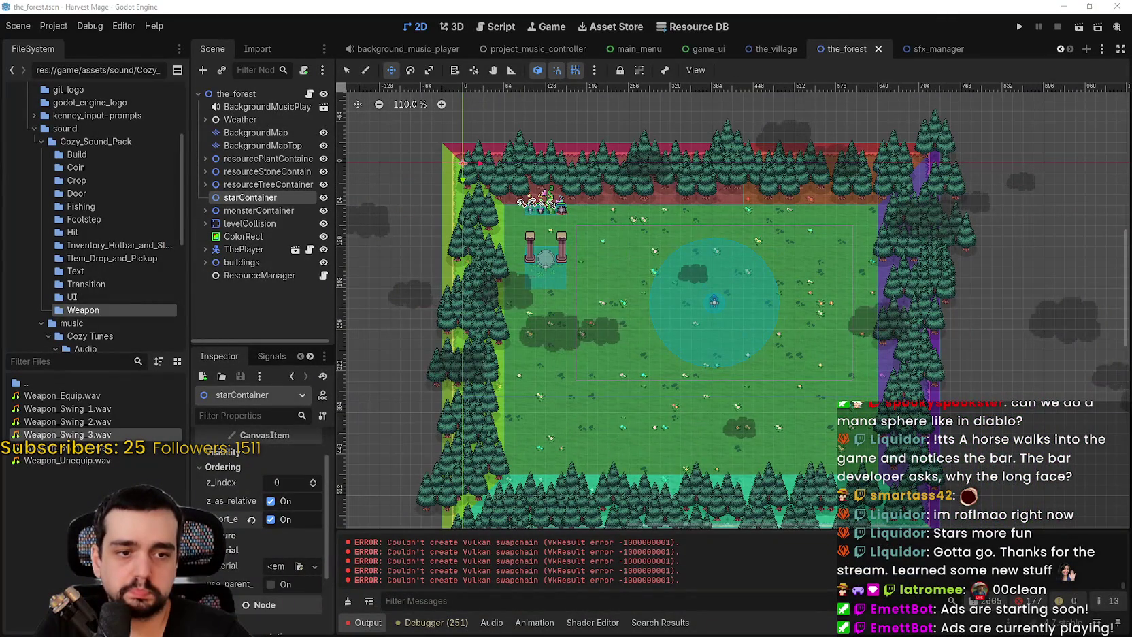
key(alt+Tab)
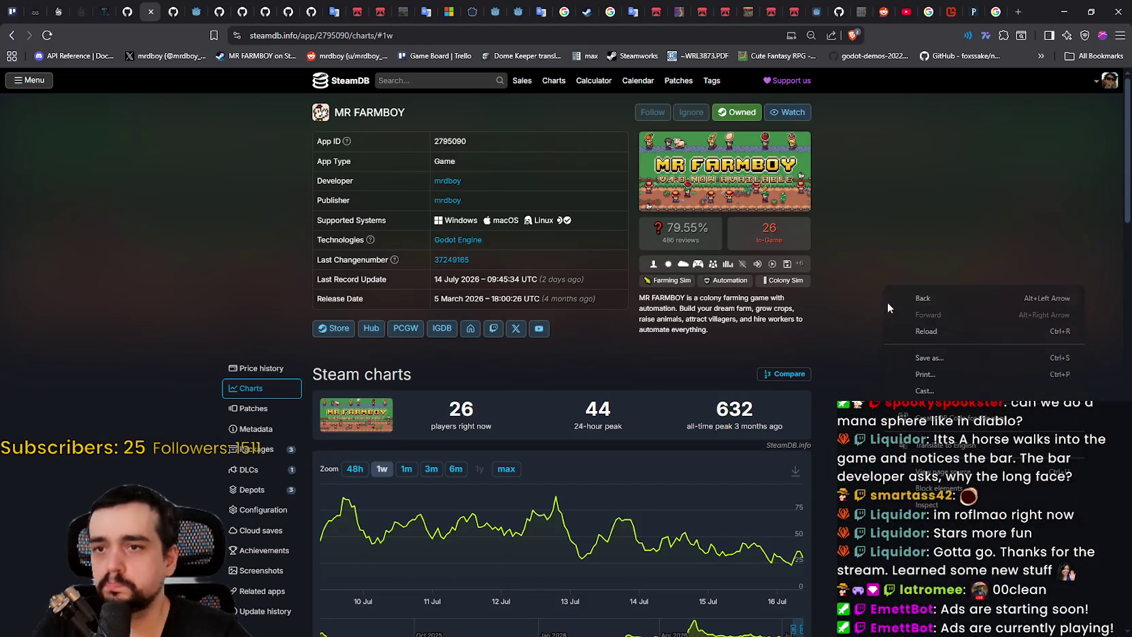
Reload the SteamDB charts page and return to the SteamDB homepage
key(F5)
click(605, 131)
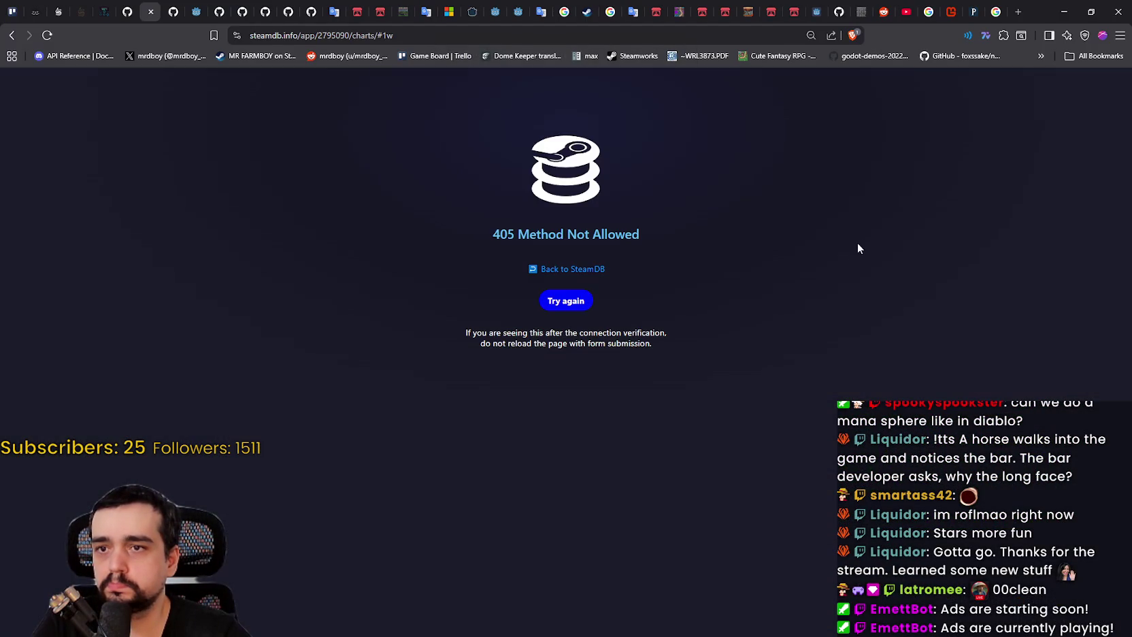
click(556, 301)
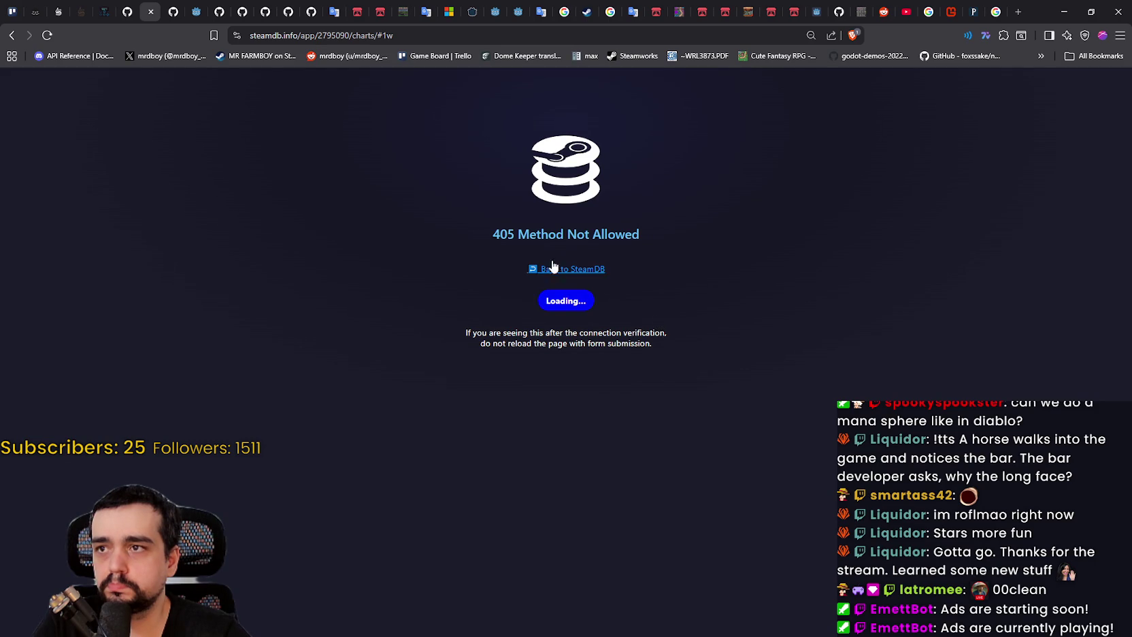
click(536, 274)
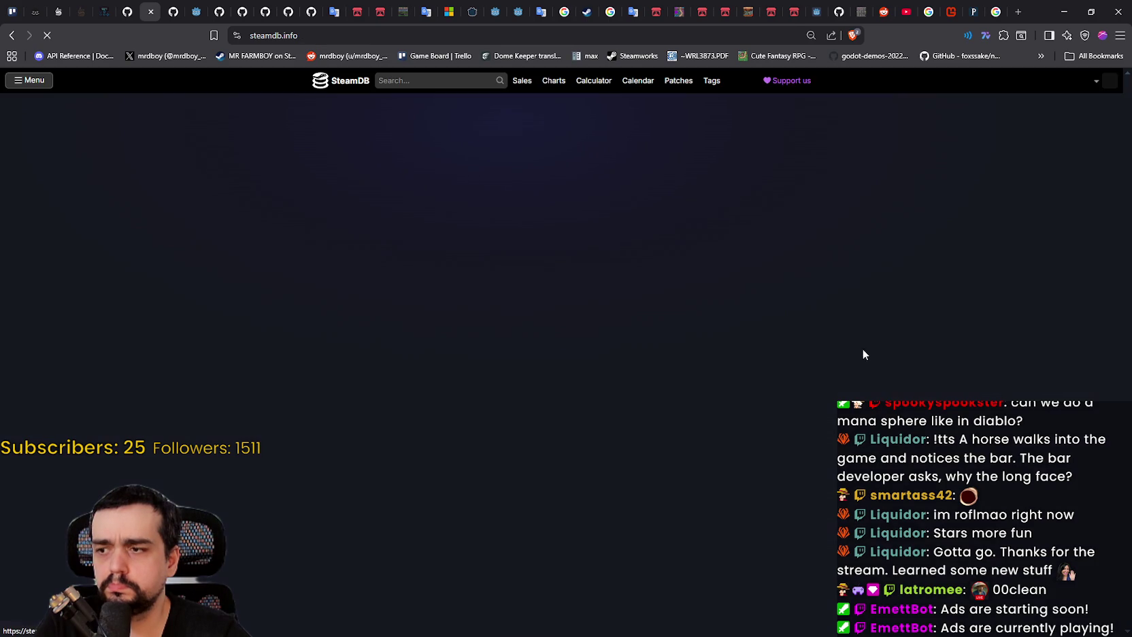
Search SteamDB for 'mr farm' and open MR FARMBOY's Charts tab
click(447, 83)
text(mr farm)
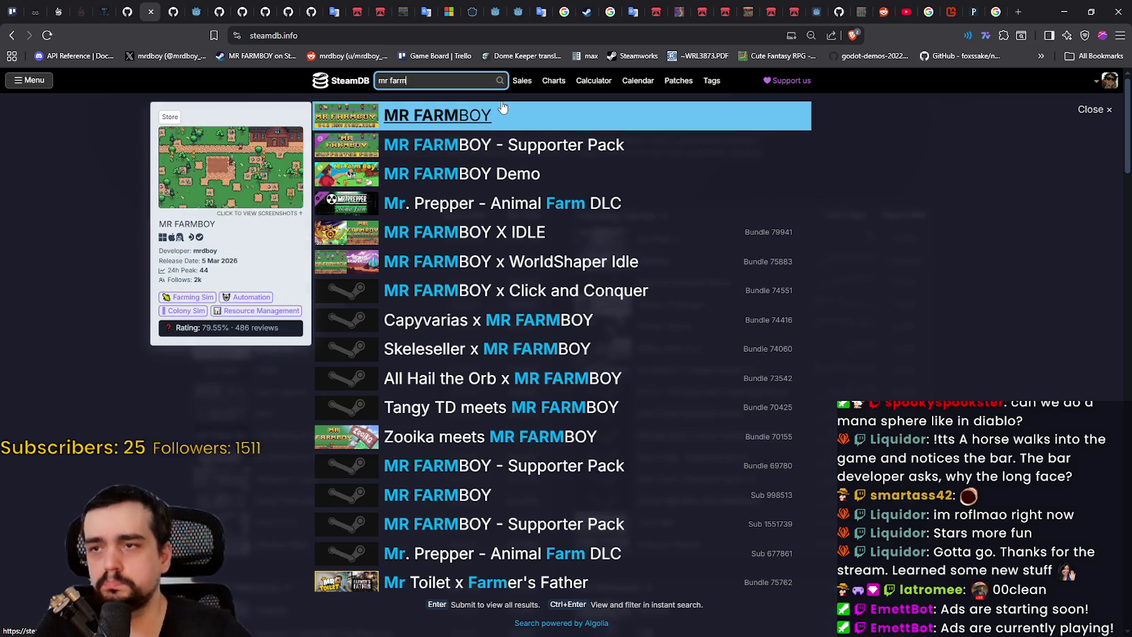
click(502, 110)
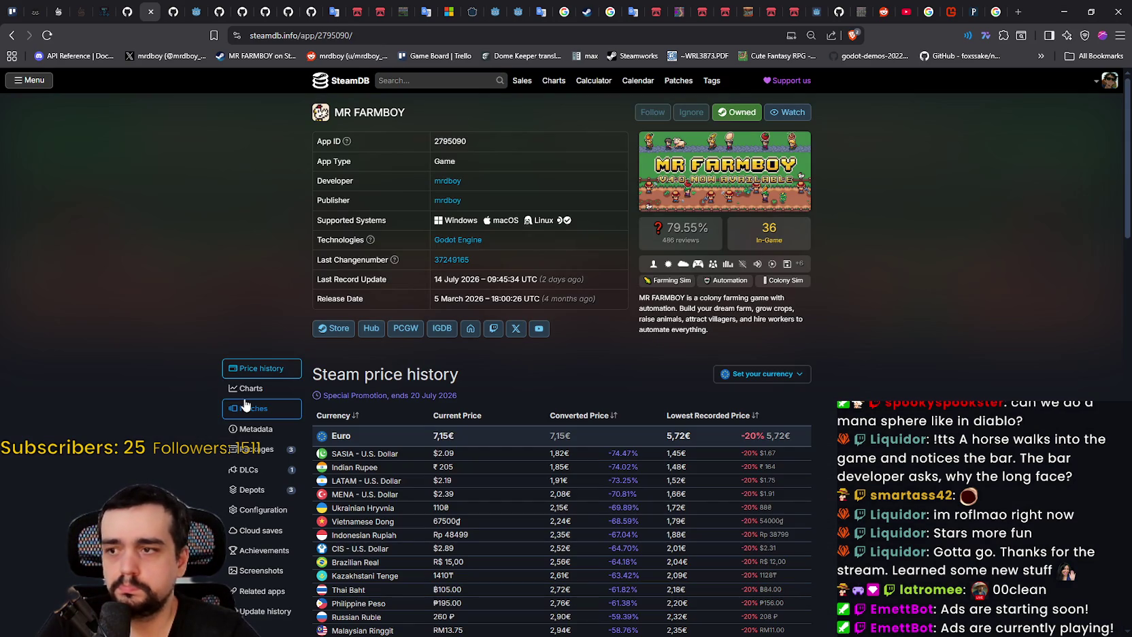
click(265, 393)
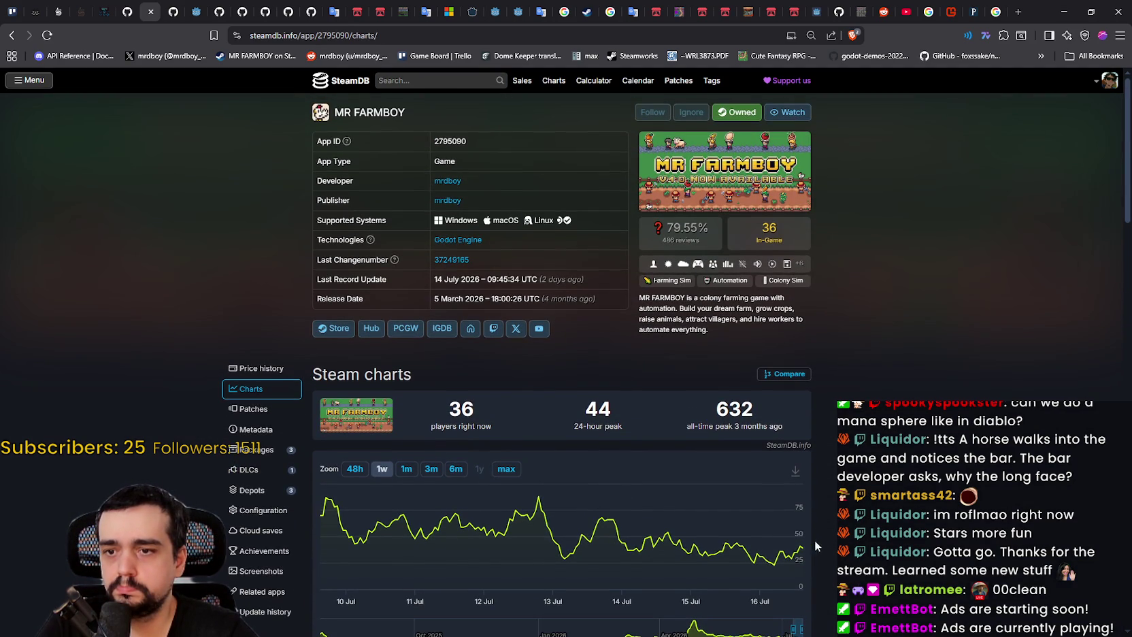
Switch the player chart between 1m and 1w zoom, ending on 1m
mouse_move(800, 550)
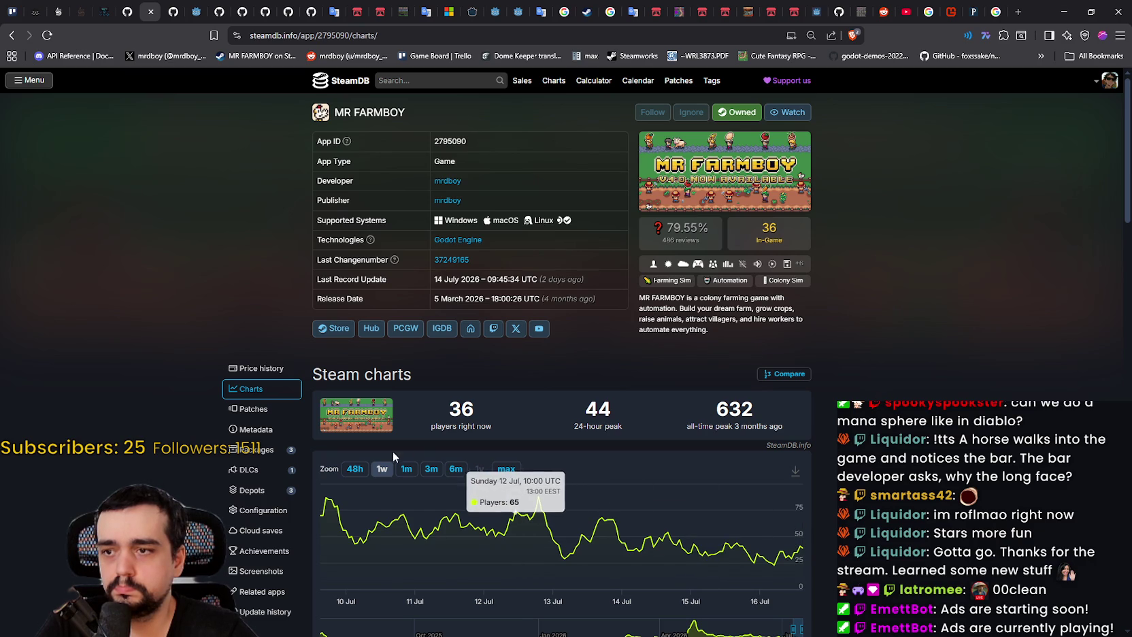
click(405, 469)
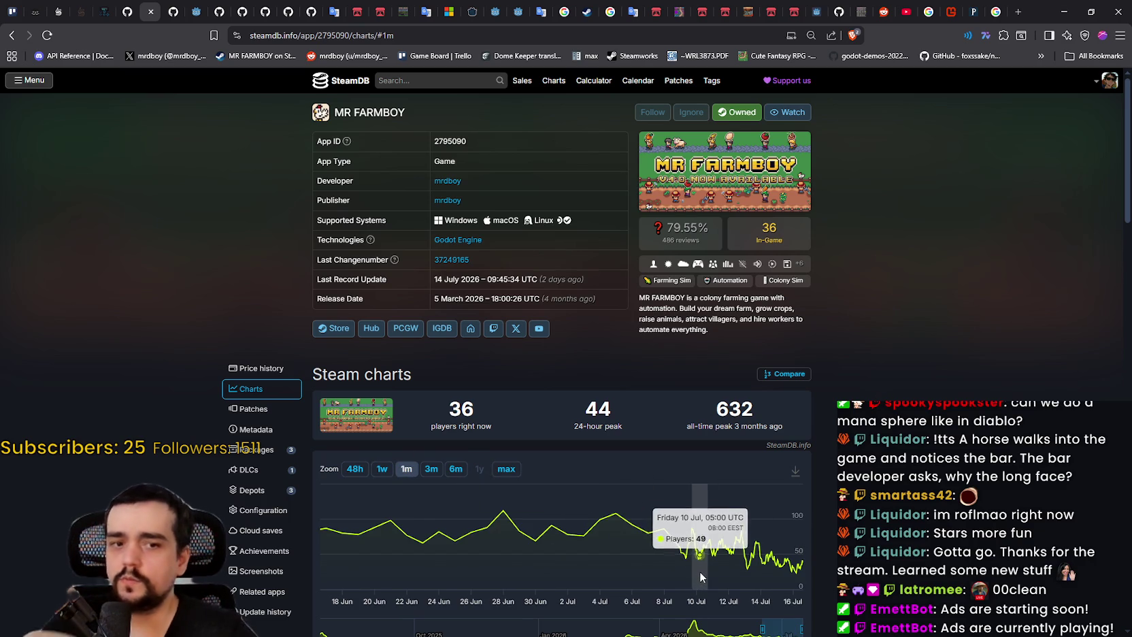
click(382, 468)
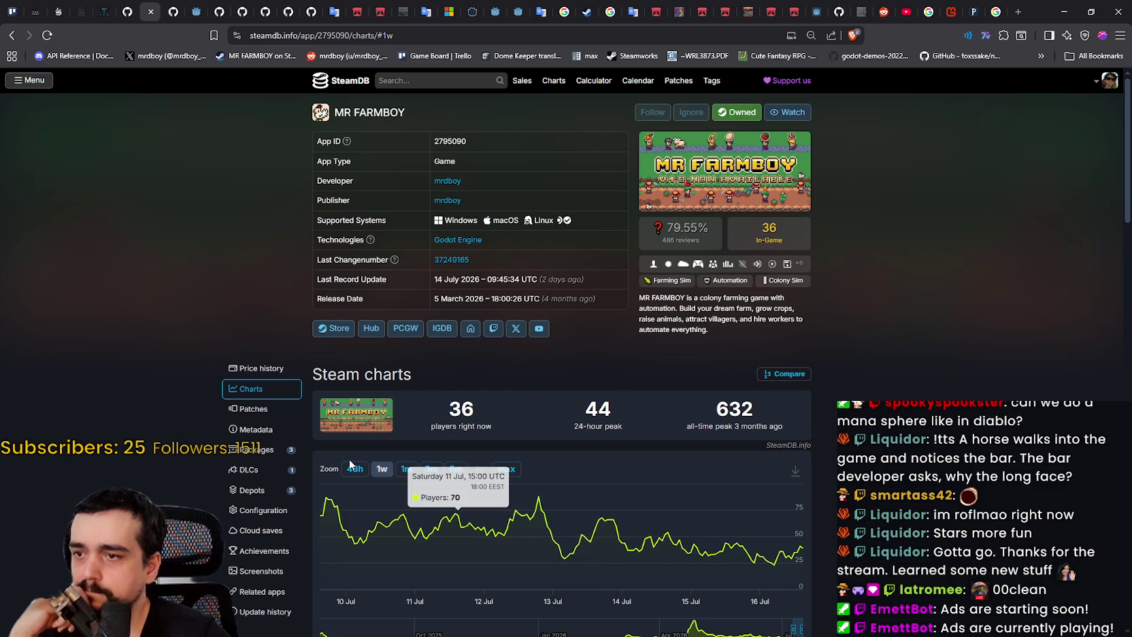
click(406, 469)
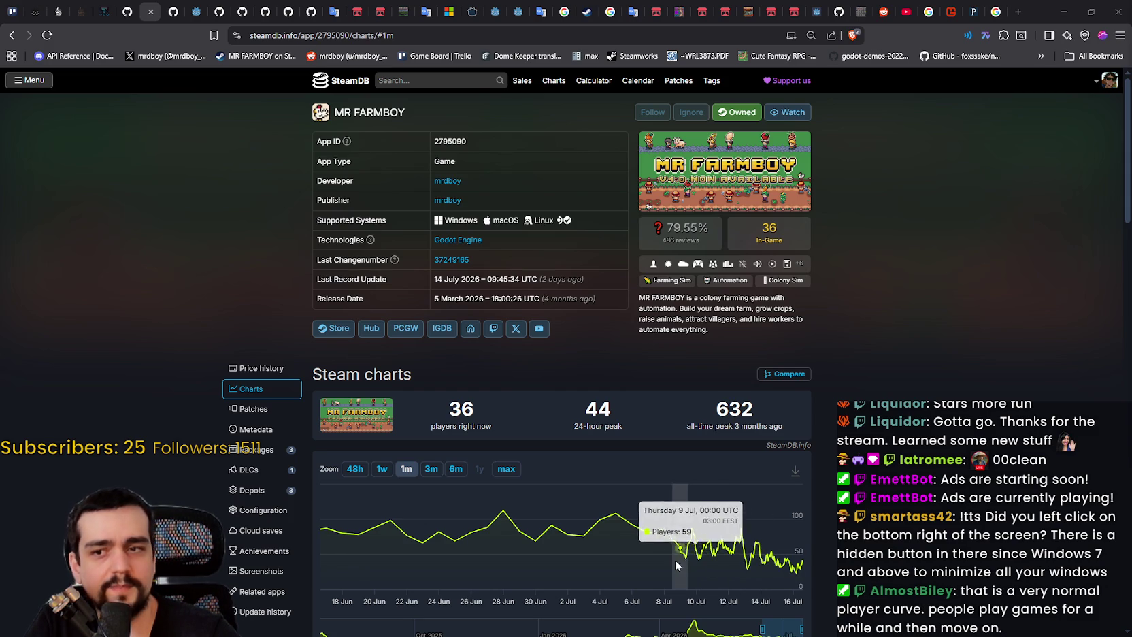
mouse_move(790, 565)
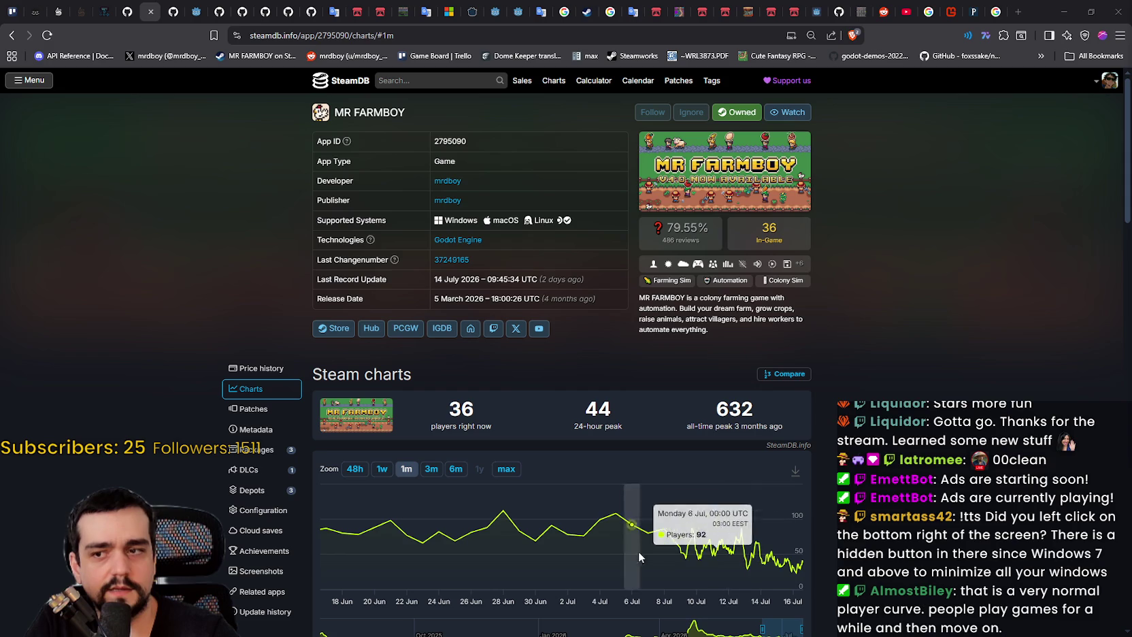
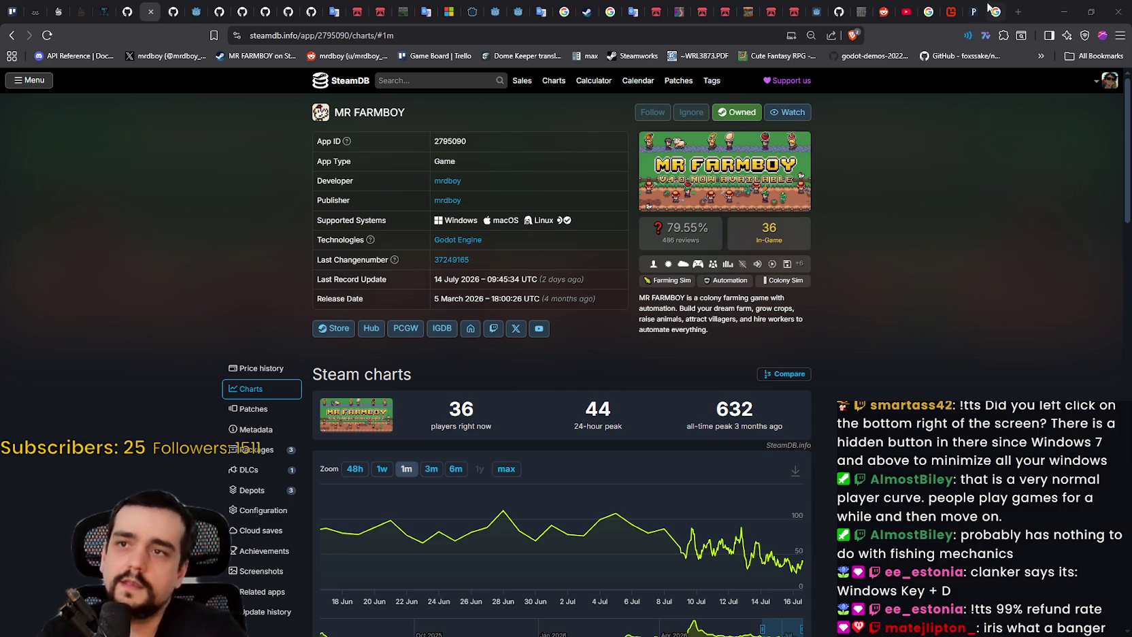
Switch to the Google Translate tab, which shows a German review translated into English
click(633, 12)
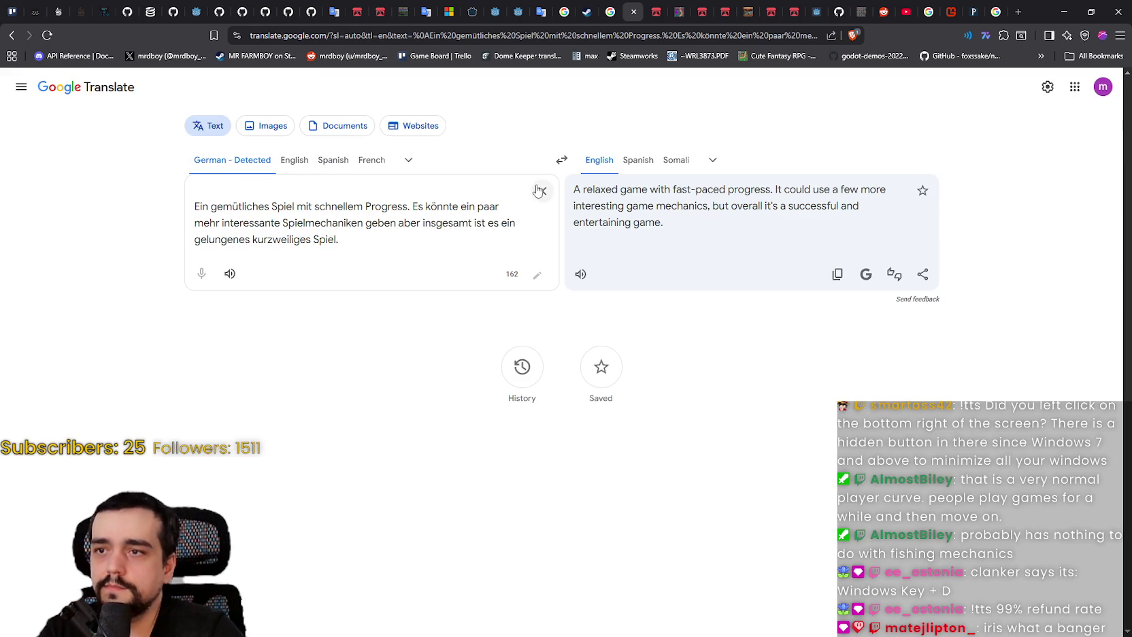
Translate the Korean phrase 단순반복 as 'simple repetition', then replace it with the word 'fome'
click(540, 190)
text(단순반복)
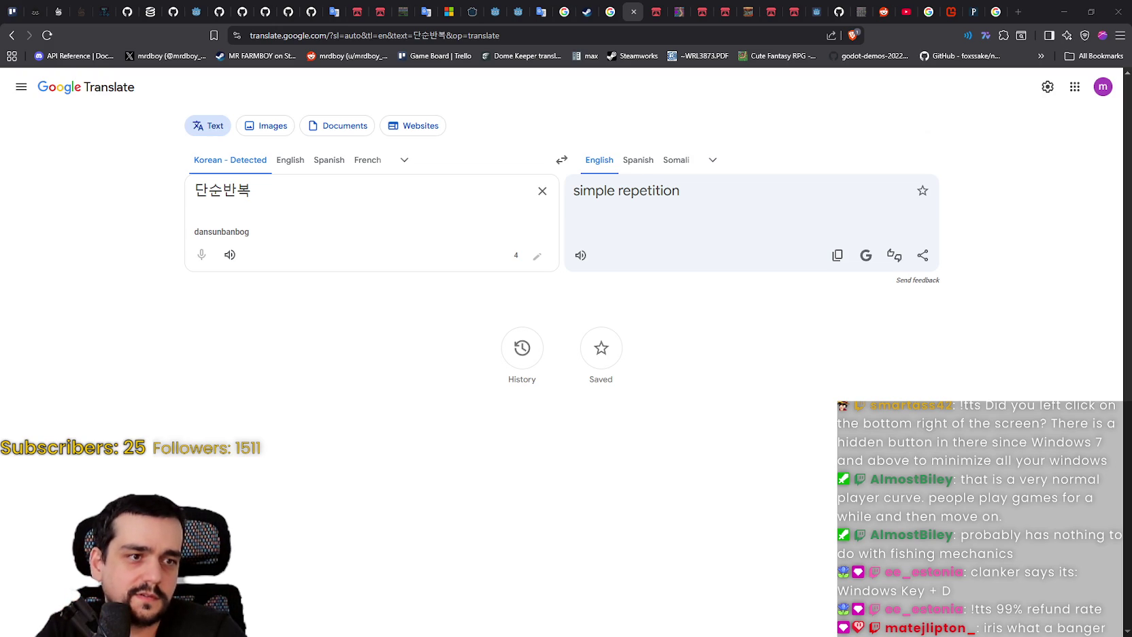
drag(545, 242, 2, 216)
text(fome)
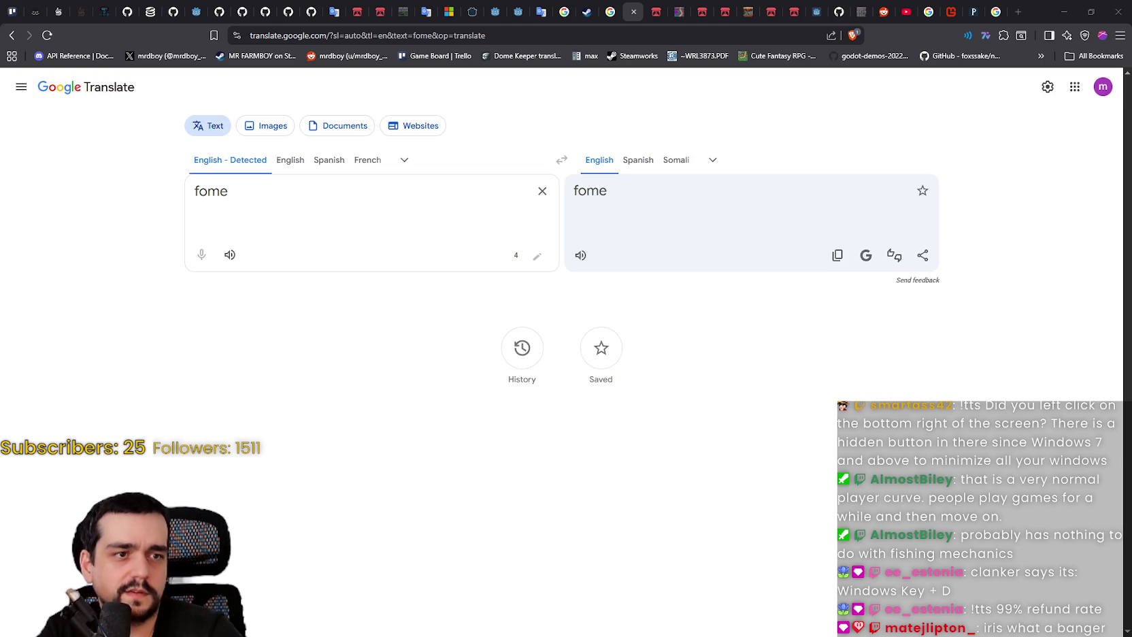
Replace 'fome' with the Spanish refund message about not finding the farm game fun
drag(417, 192, 123, 201)
text(Yo amo los juegos de granja y de verdad le intente dar una oportunidad, pero no me gusto ni me divirtió nada :(()
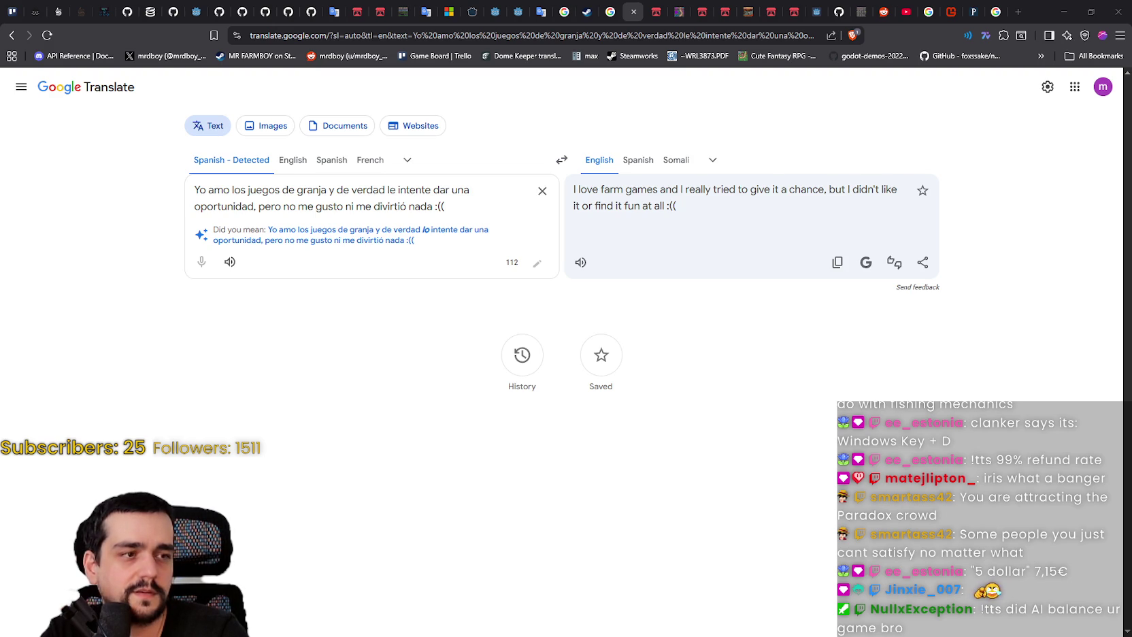
Swap the Spanish text for the Chinese message saying they'd rather buy other fun games
click(542, 192)
right_click(346, 193)
click(391, 303)
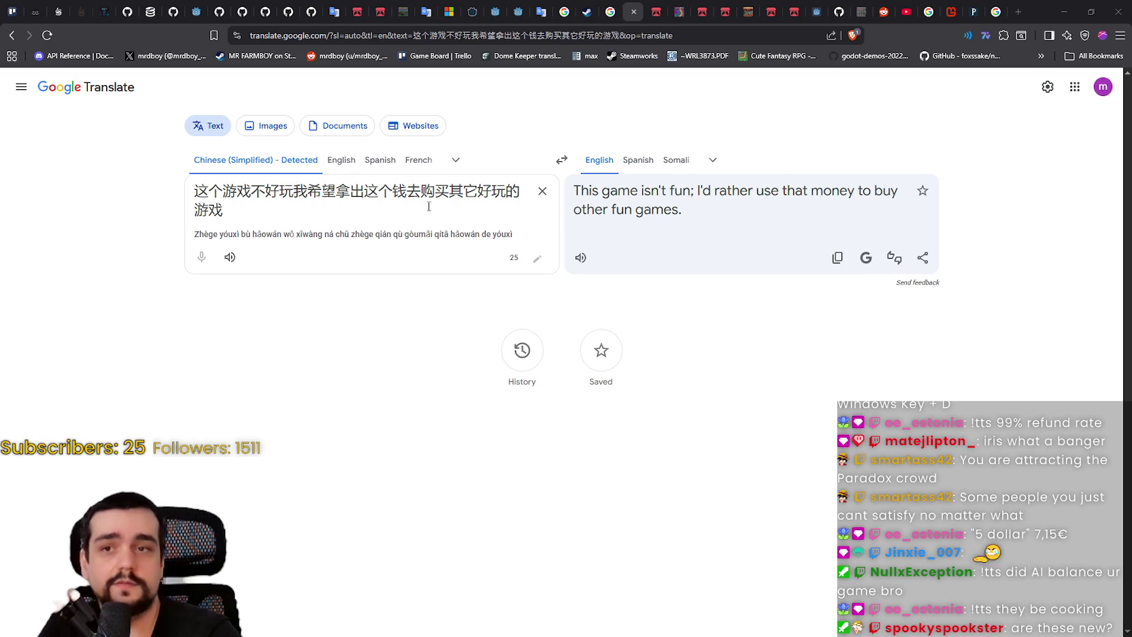
Translate three Russian refund messages, ending with the 'couple of hours' worth of content' complaint
click(542, 190)
text(Мало контента =()
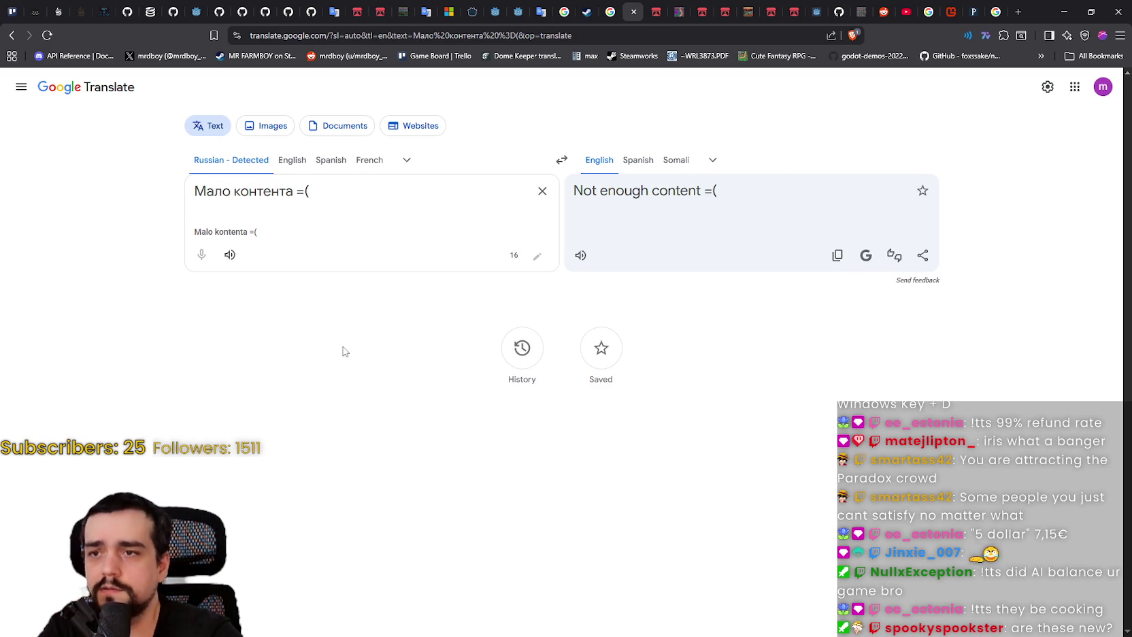
click(544, 195)
text(Оказалась скучная)
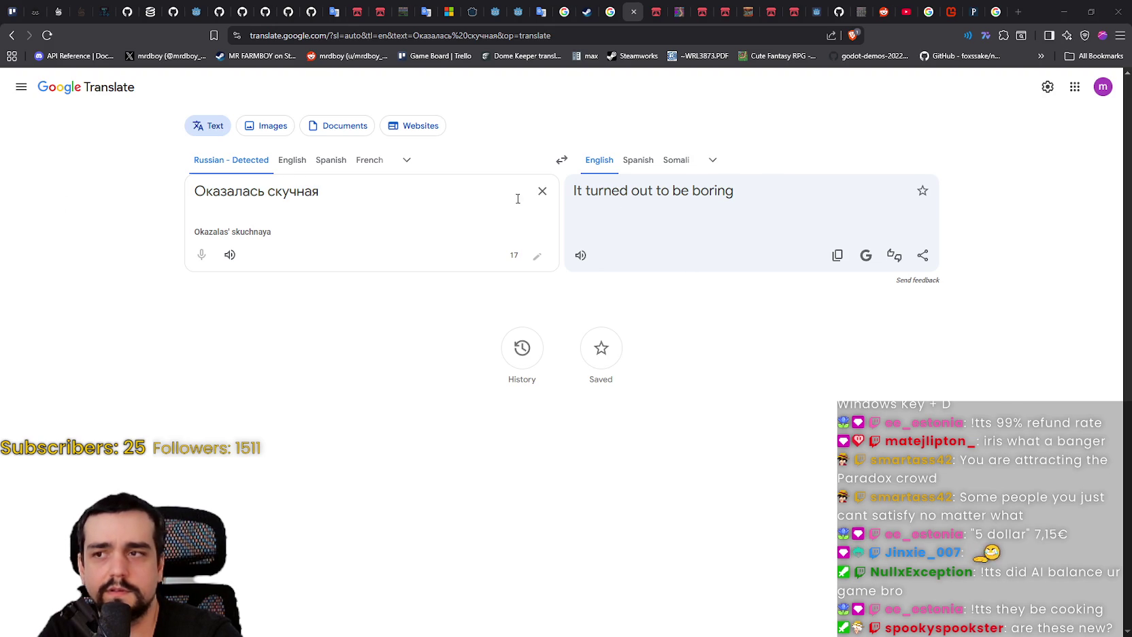
click(542, 191)
text(заявлен релиз. по факту контента на пару тройку часов)
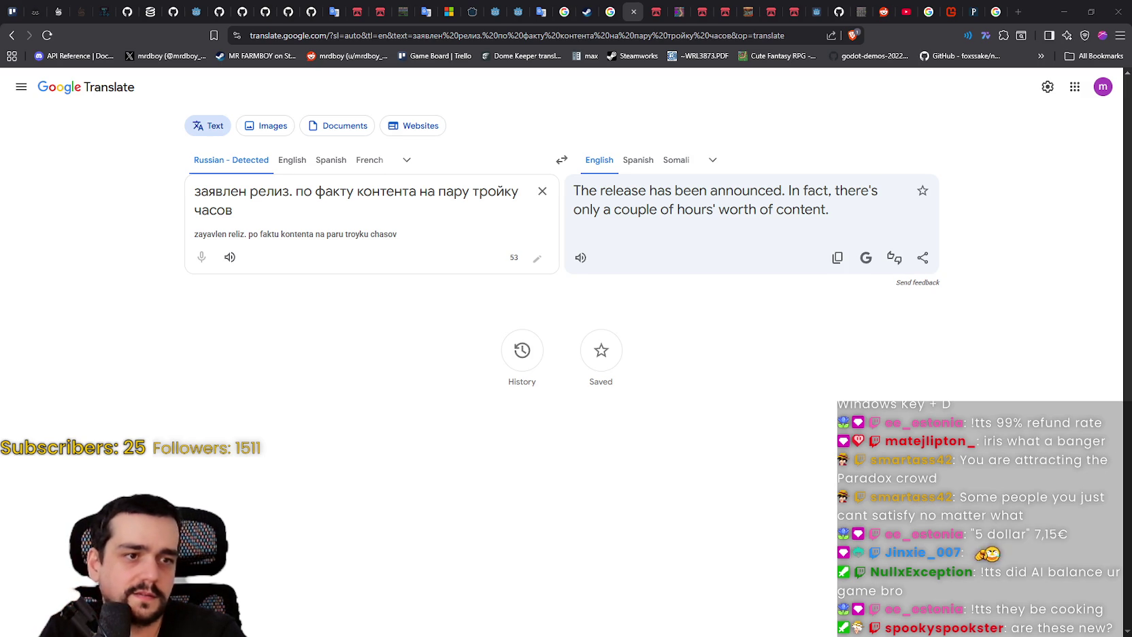
Replace the Russian text with the Portuguese complaint 'No Steam Deck makes gameplay stressful'
click(542, 191)
text(No steam deck se torna estressante a jogabilidade)
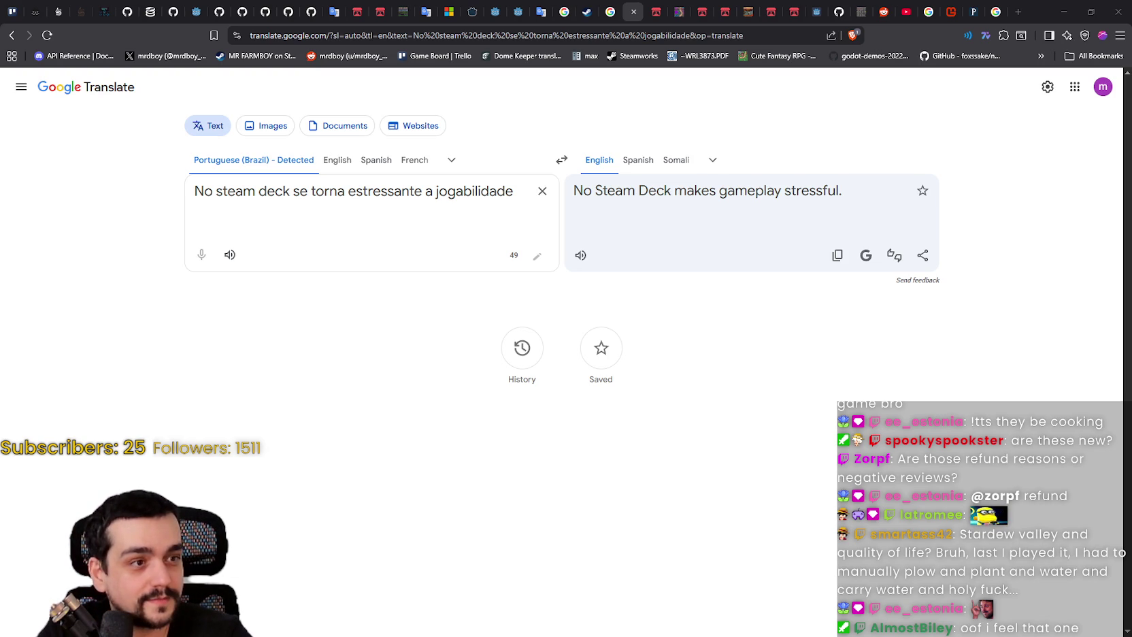
Translate the German refund request, then the Chinese phrase 实在是枚上面意思 ('It really means the above')
click(542, 191)
text(Ed war doch nicht so toll, wie ich es mir vorgestellt habe. Ich bitte um eine Rückerstattung.)
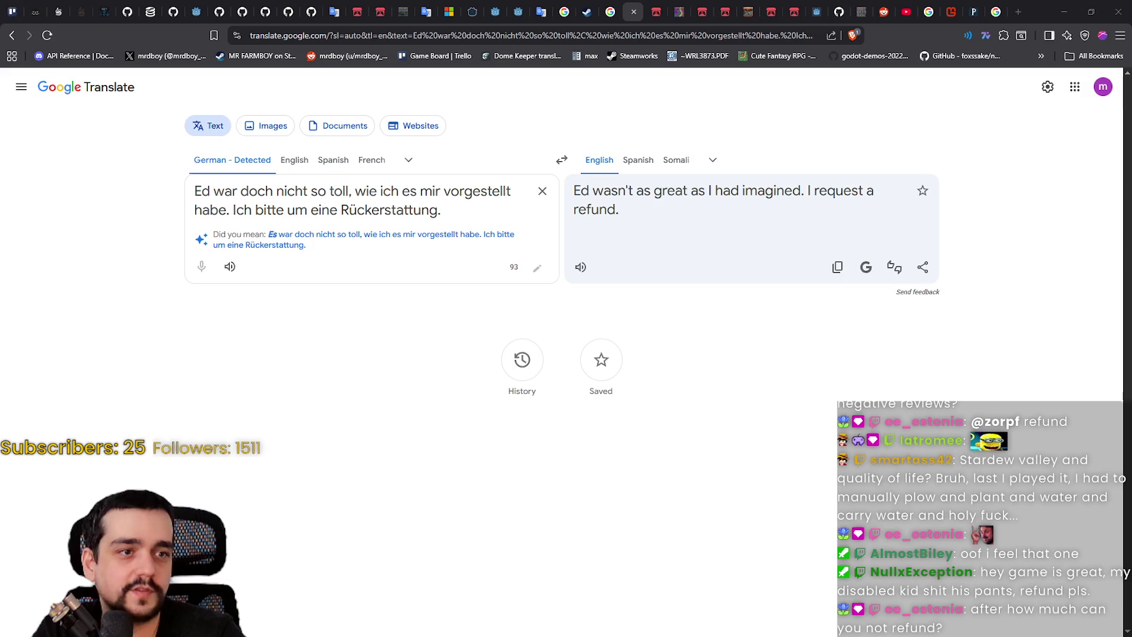
click(542, 191)
text(实在是枚上面意思)
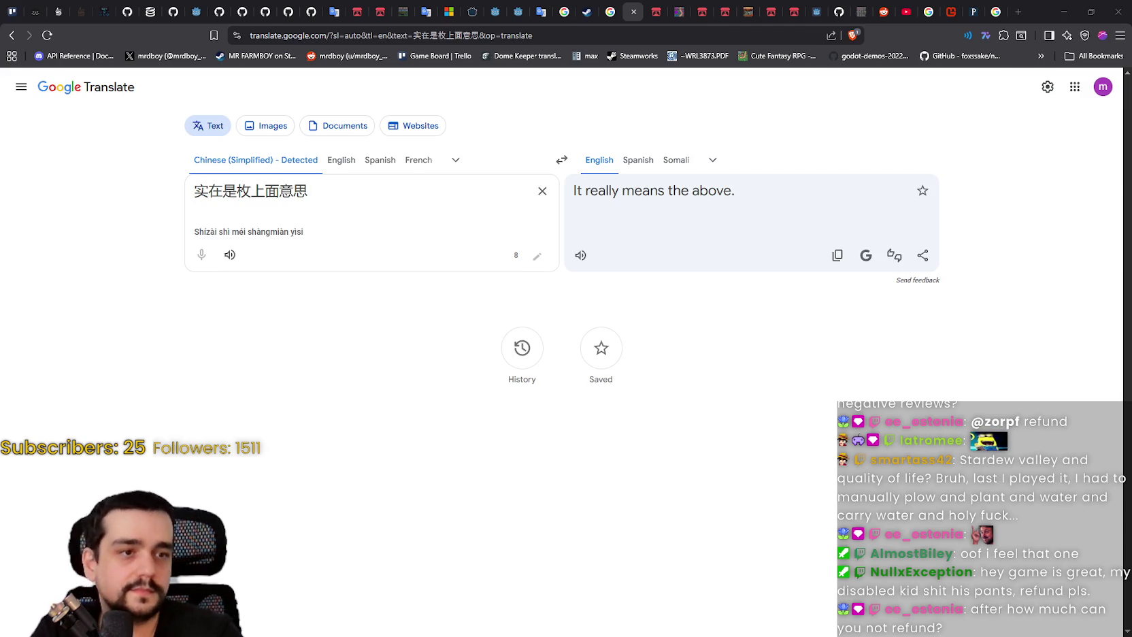
Replace the source with the Chinese reason 买错了, rendered as 'Bought the wrong one'
click(542, 192)
text(买错了)
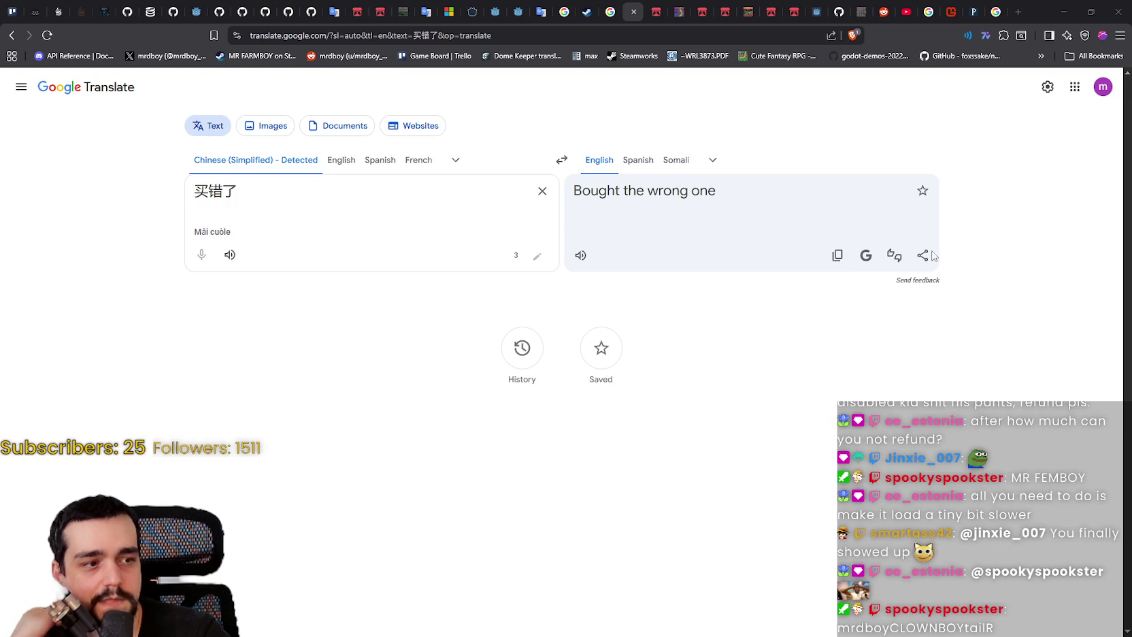
Translate the German controls complaint, the Chinese no-tutorial complaint, then 'nicht wie ich es mir vorstelle'
click(542, 191)
text(Steuerung ist wirklich sehr unangenehm und unverständlich. Nicht intuitiv und keine gute Belegung)
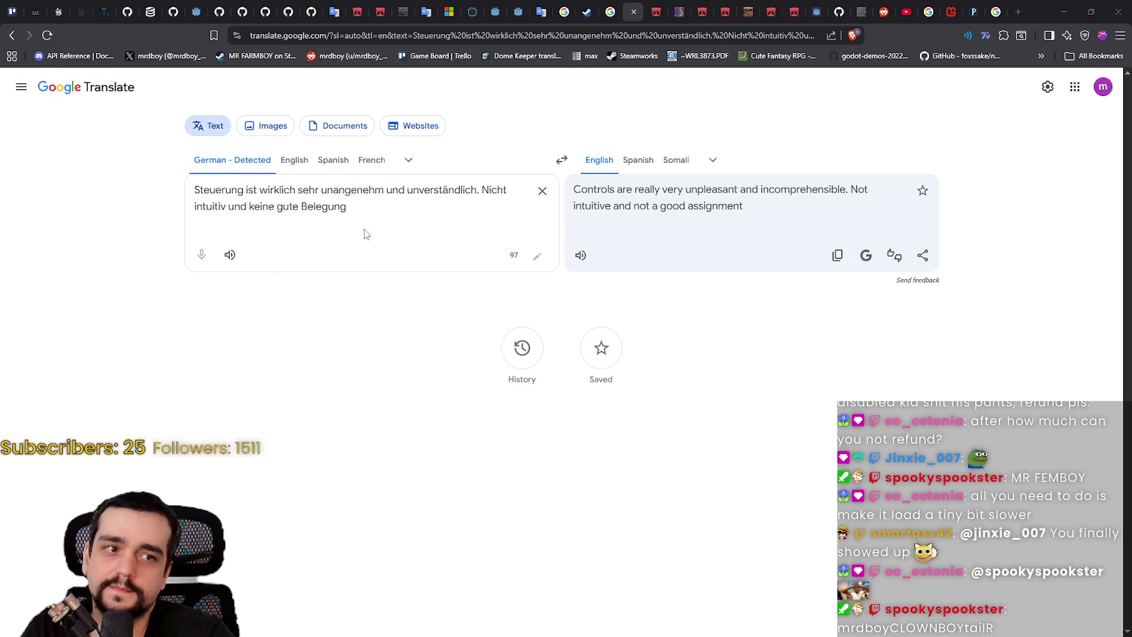
click(542, 191)
text(游戏没有教程，进了游戏之后不知道怎么完成新手任务)
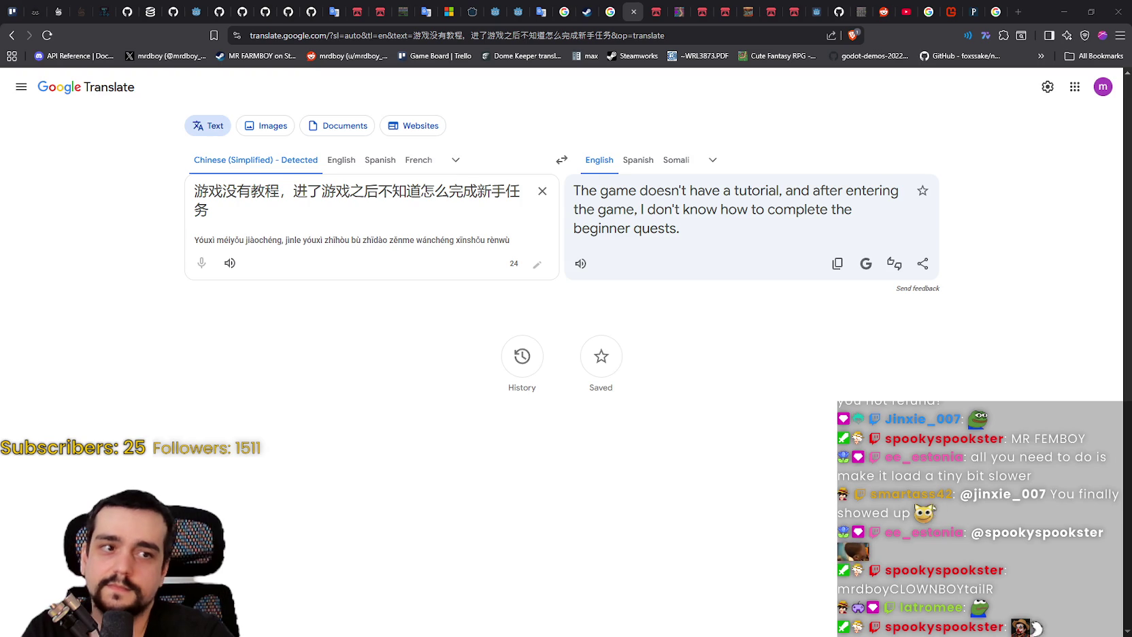
click(542, 191)
text(nicht wie ich es mir vorstelle)
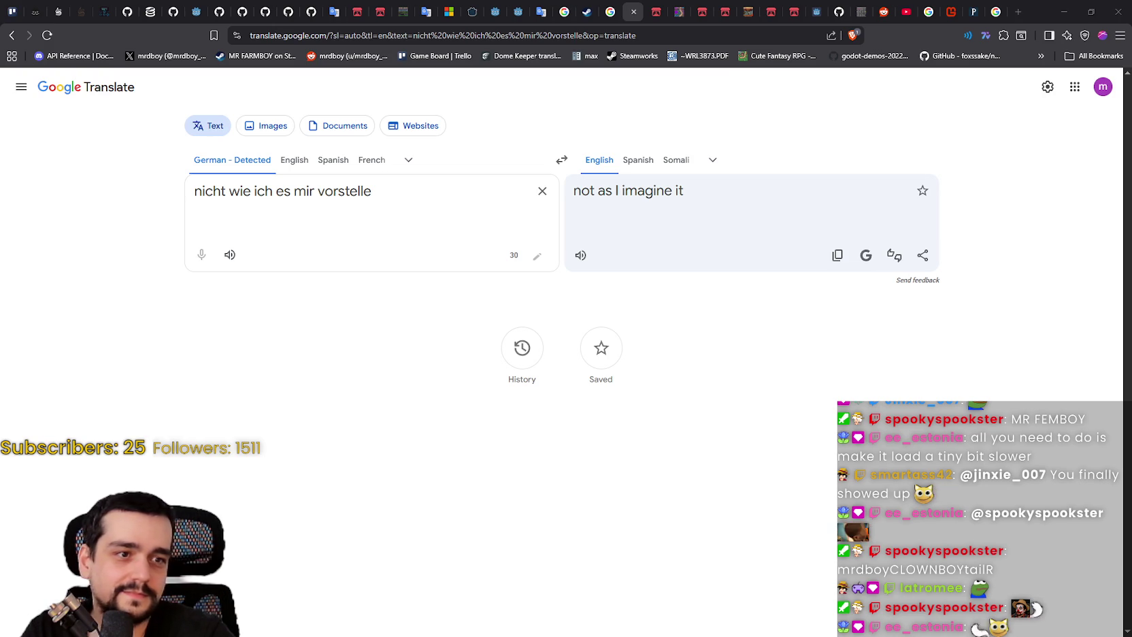
Translate a Spanish refund message, then the German one about expecting a mouse-only idle game
click(542, 190)
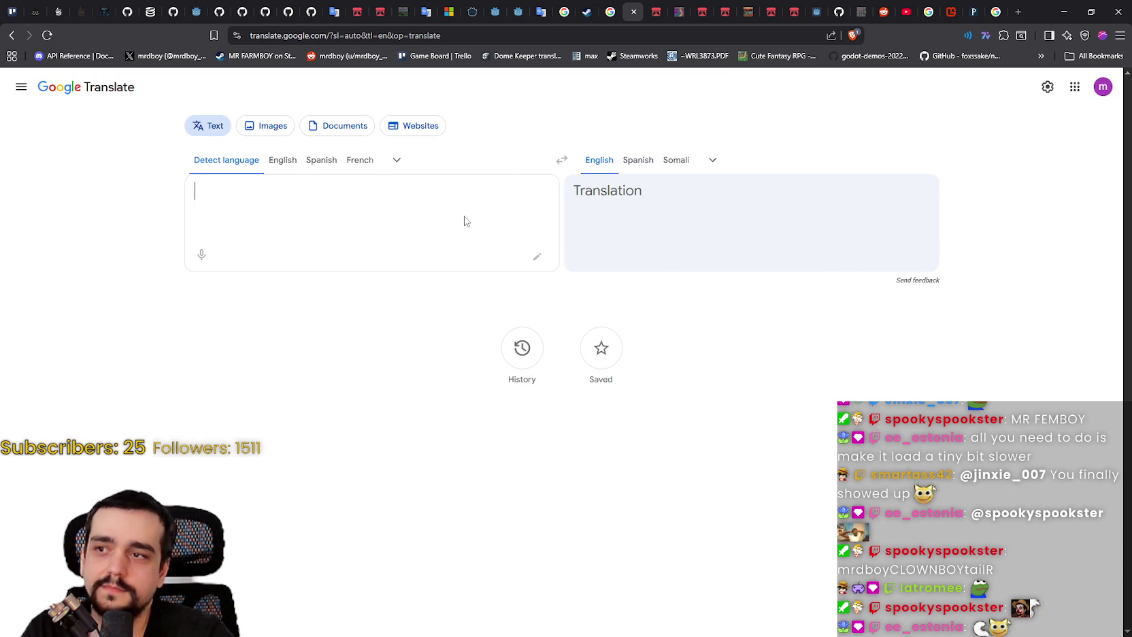
text(EL juego tiene fallos explicativos de como progresar)
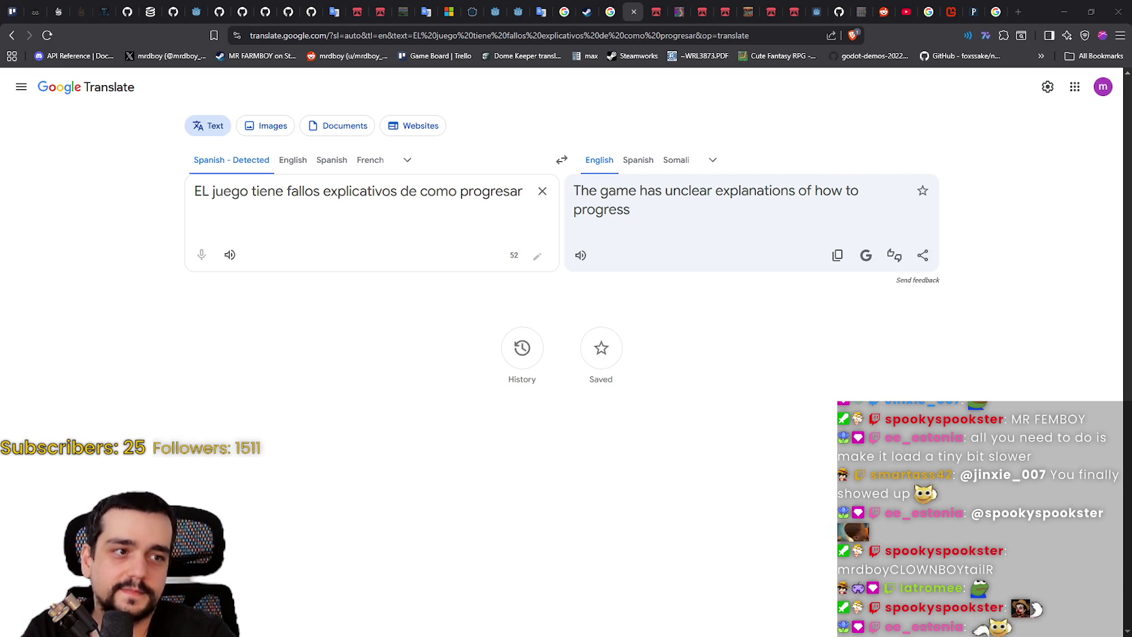
click(542, 191)
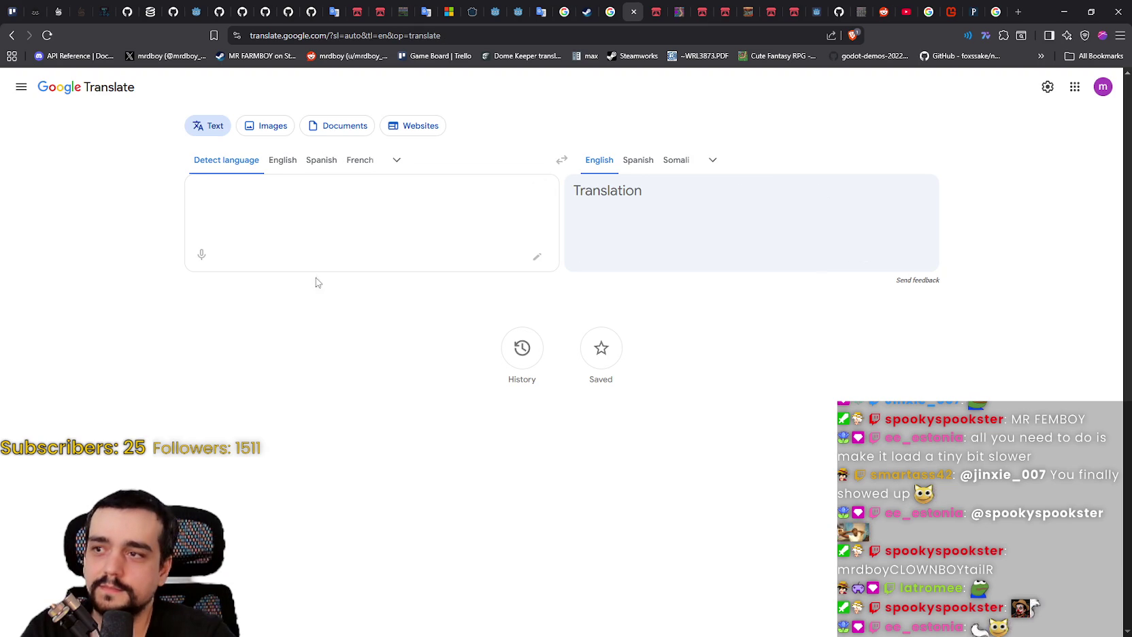
text(Dachte es wäre ein Idle-Game, welches nur mit der Maus spielbar wäre.)
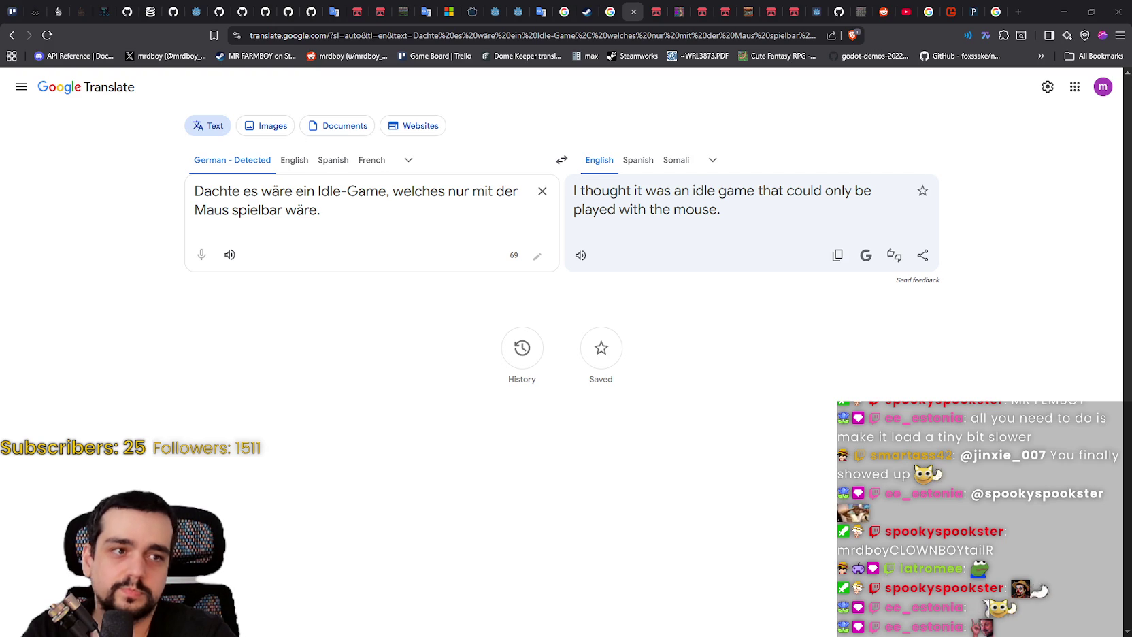
Replace the source text with the German review 'Das Game war nicht das was ich mir vorgestellt habe'
click(541, 192)
text(Das Game war nicht das was ich mir vorgestellt habe)
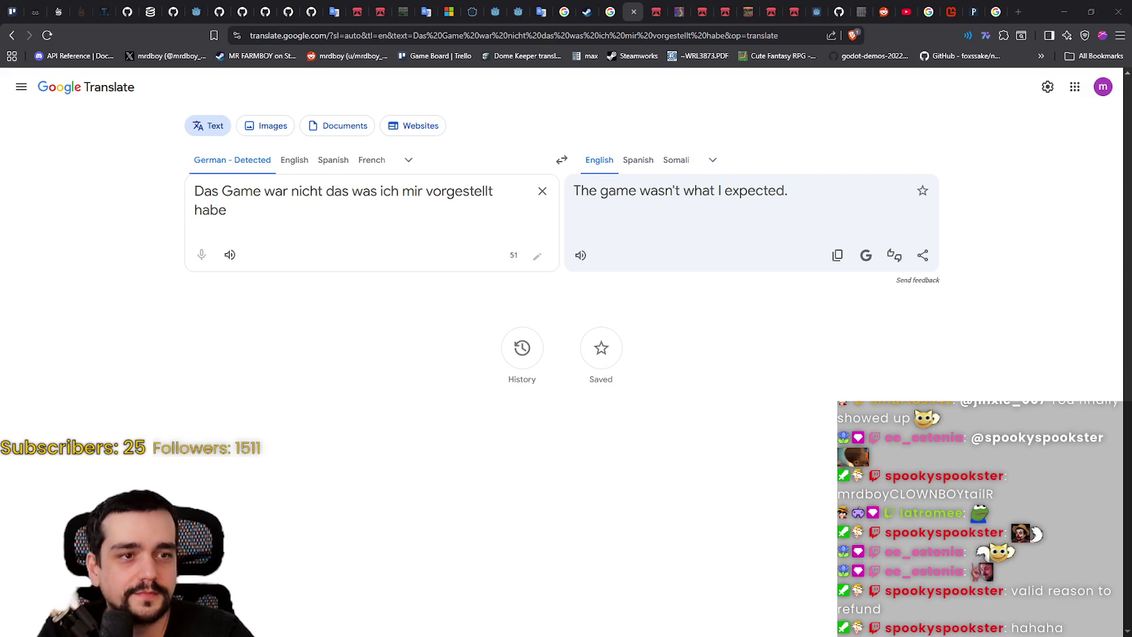
Translate the Chinese message 内容少, then the Portuguese gameplay complaint
click(542, 191)
right_click(328, 198)
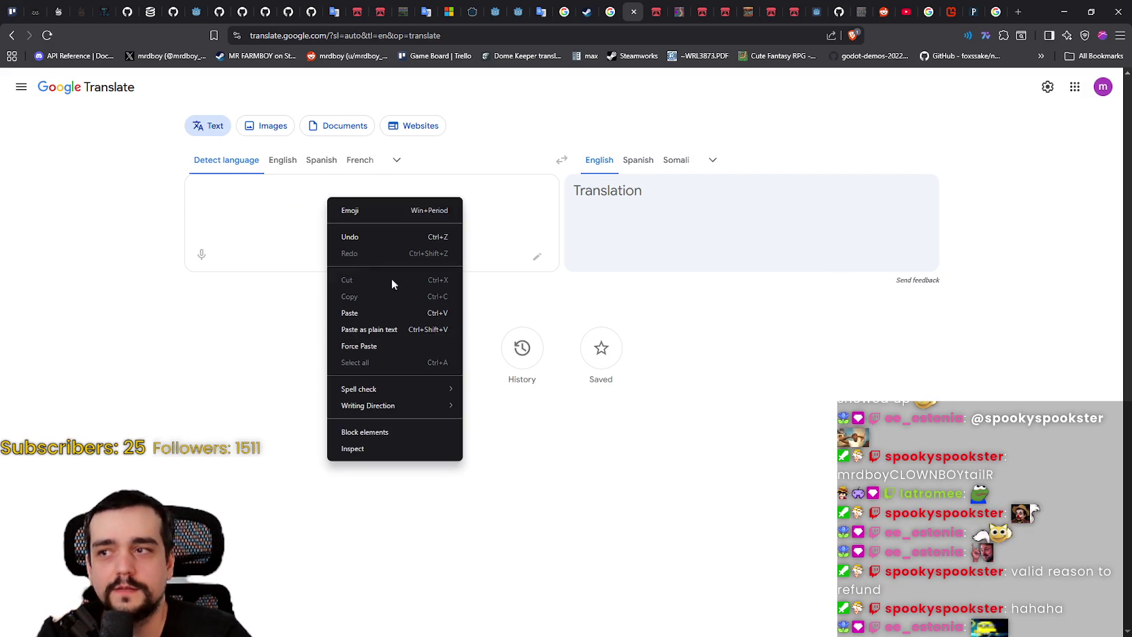
click(373, 315)
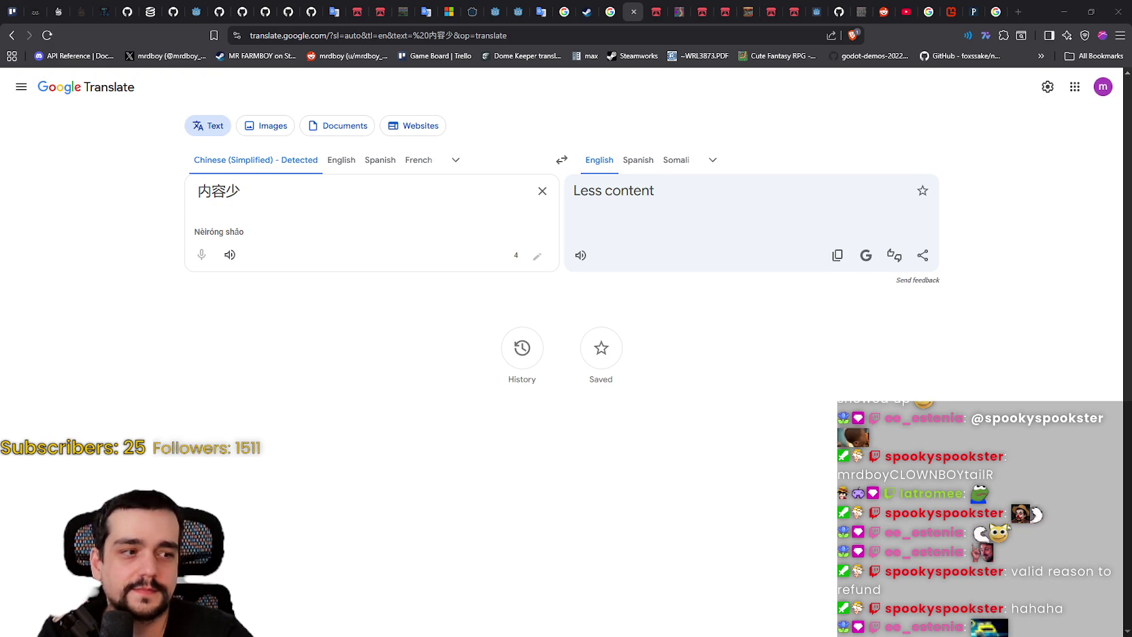
click(542, 191)
right_click(418, 196)
click(436, 325)
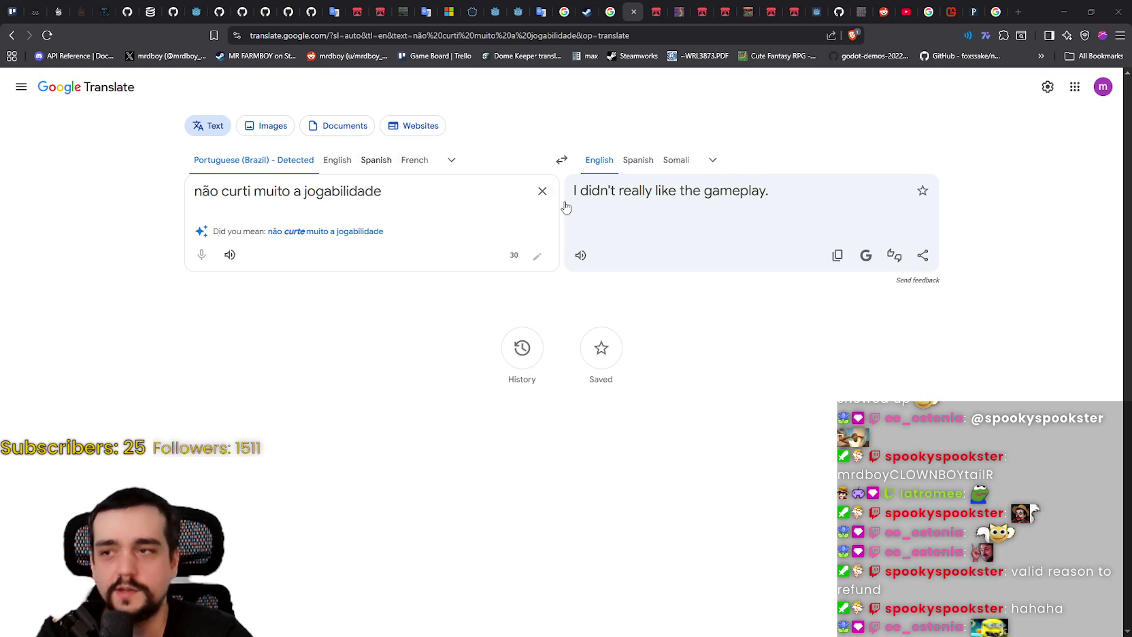
Paste the Spanish 'Demasiado simple en este momento' to get 'Too simple at this point'
click(542, 191)
right_click(303, 281)
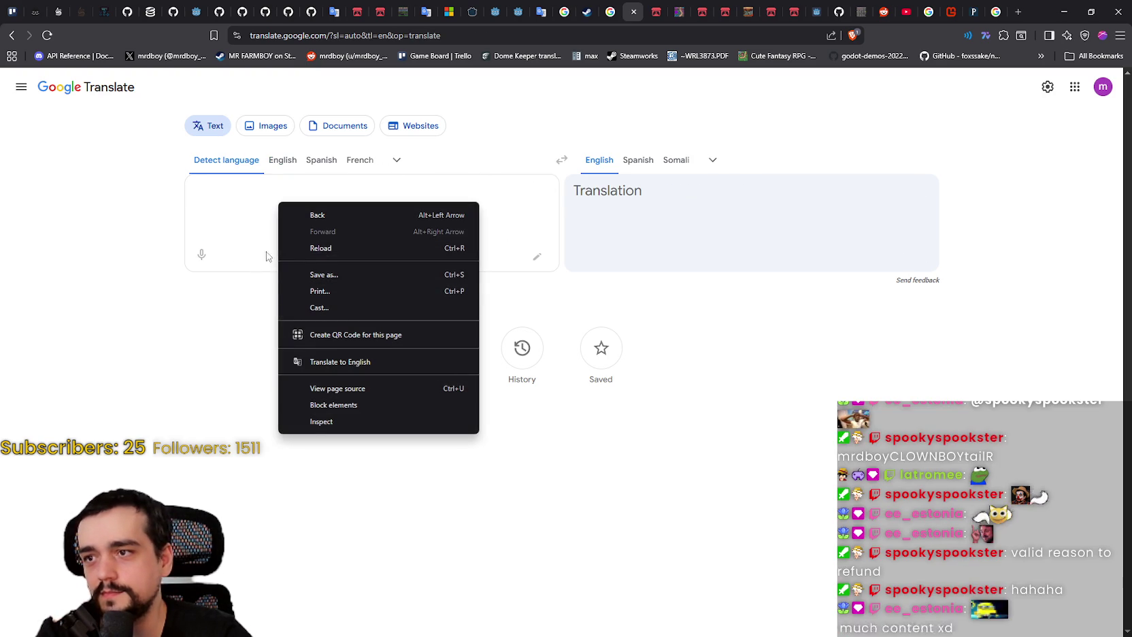
click(245, 219)
right_click(239, 208)
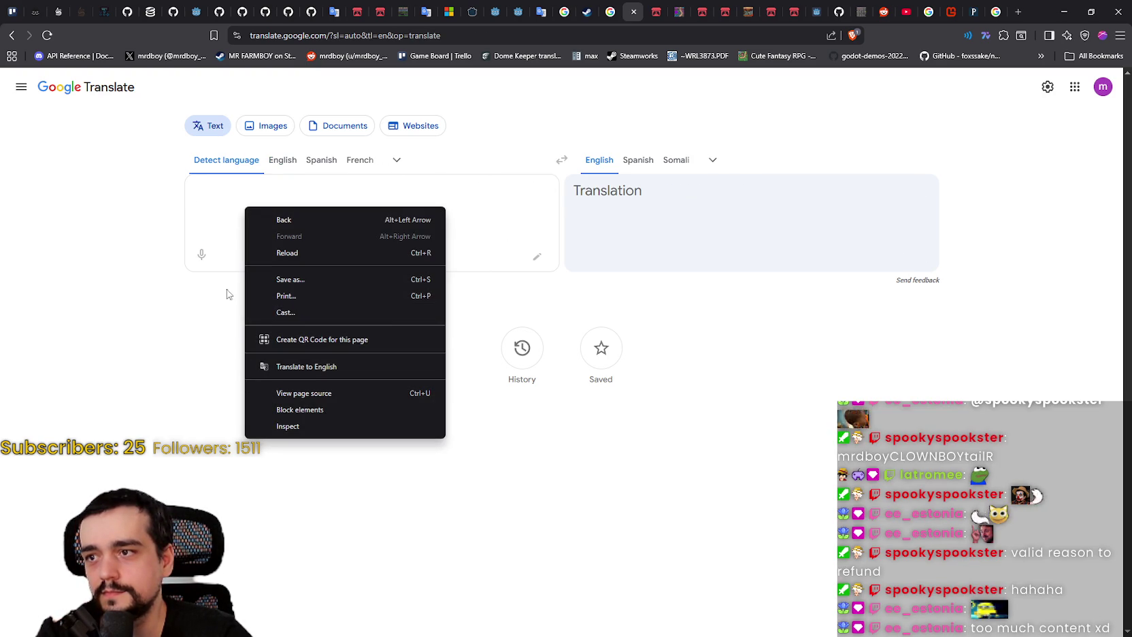
click(229, 193)
right_click(228, 191)
click(272, 307)
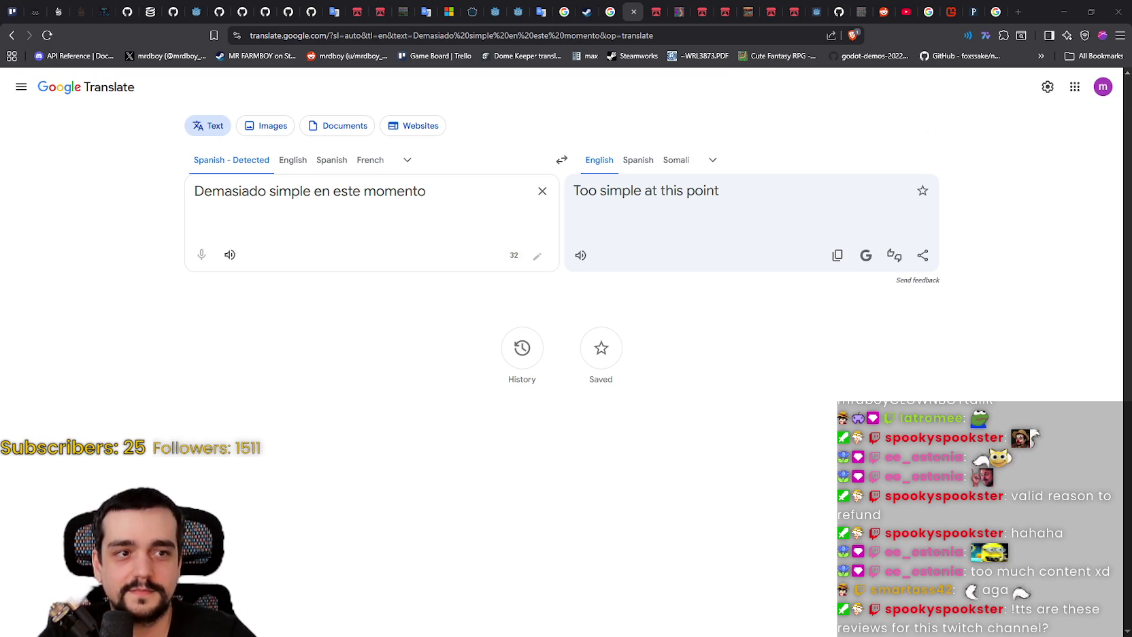
Swap the Spanish text for the long Chinese review about farming workers and maintenance costs
click(542, 191)
text(我和种地小人打起来了你有什么头绪吗（不能覆盖种子我还要每个房间解雇他们翻耕一遍后再雇佣他们但是中间停滞时产生的维护费用高到雇佣几个农民了）)
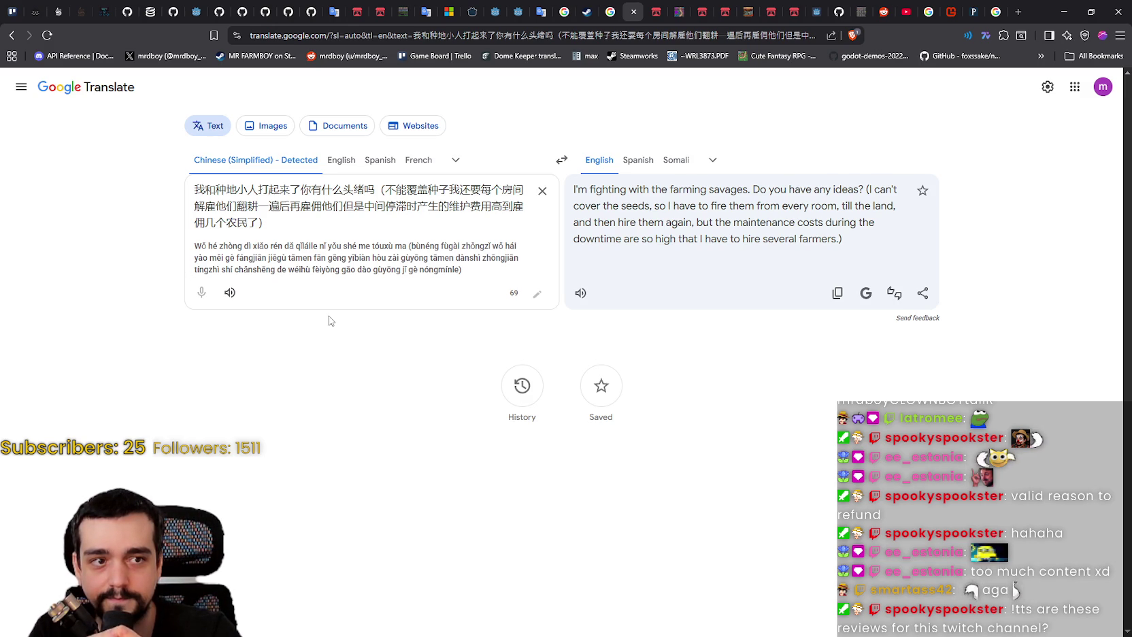
Translate an English review, then the Chinese messages 遊戲內容與預期不符 and 不是我喜欢的类型
click(542, 191)
text(This sadly is less interactive than I though it would be, ending up being more of an idle game than active farming etc. Nice enough, just not what I'd hoped for :()
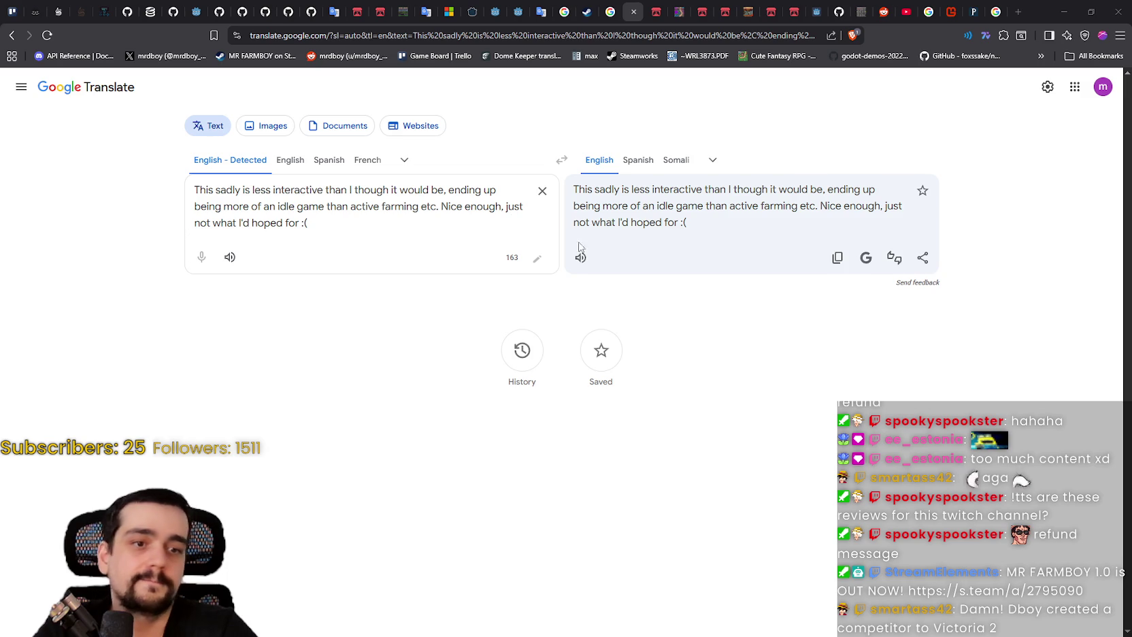
click(542, 190)
text(遊戲內容與預期不符)
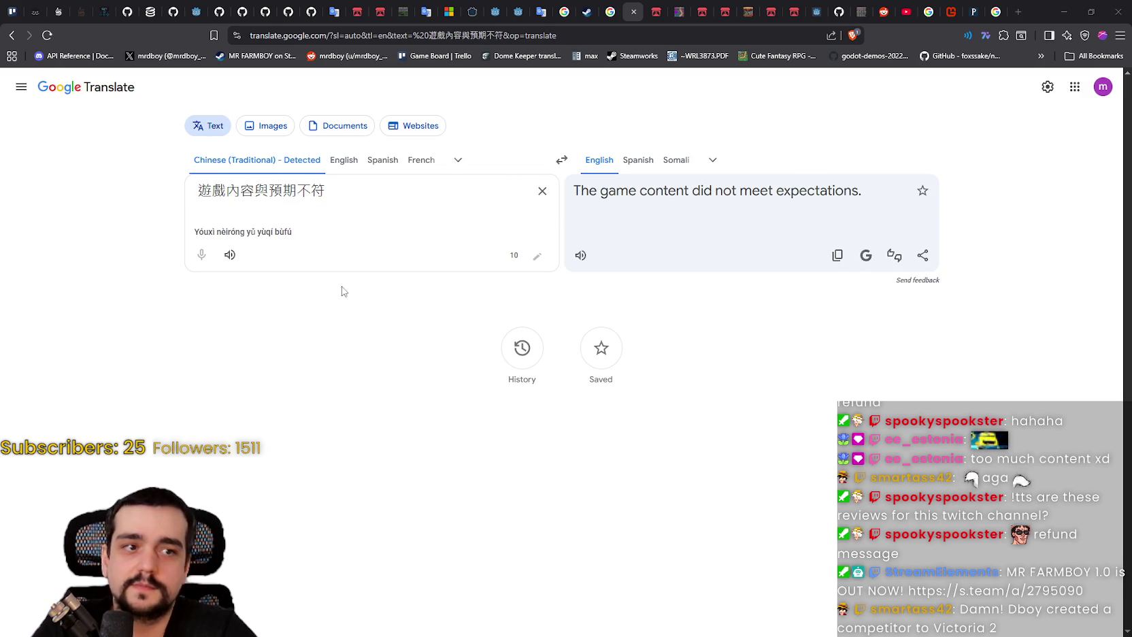
mouse_move(232, 204)
mouse_down()
mouse_move(204, 192)
mouse_move(399, 194)
mouse_up()
click(197, 194)
text(不是我喜欢的类型)
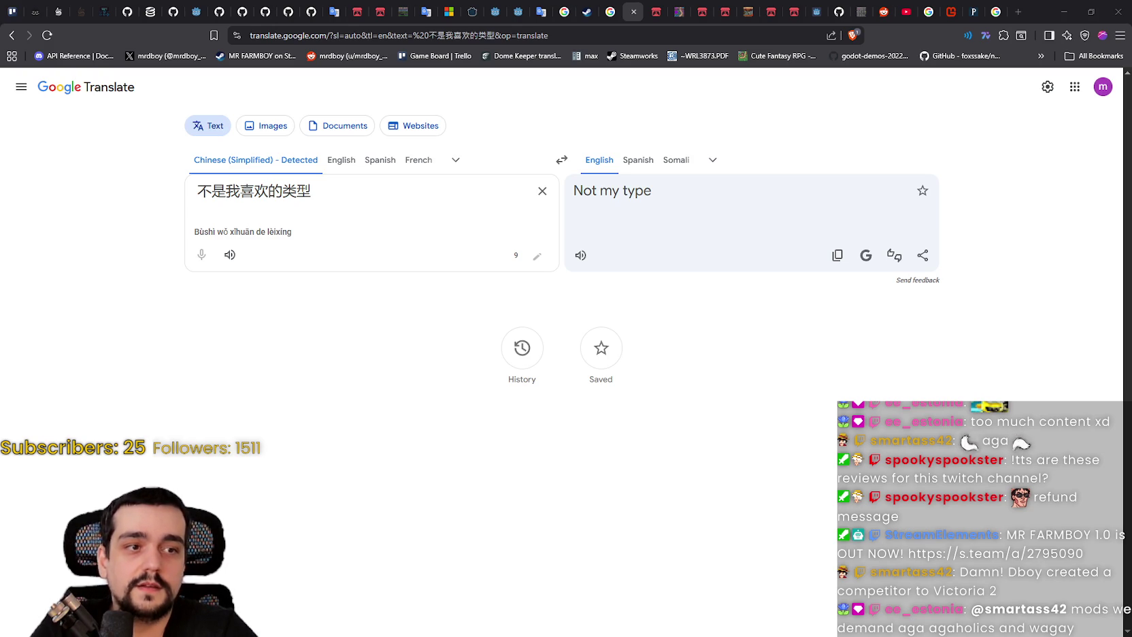
Translate the typed Spanish 'compre esto por error', then the next pasted Spanish refund message
click(542, 191)
text(compre esto por error)
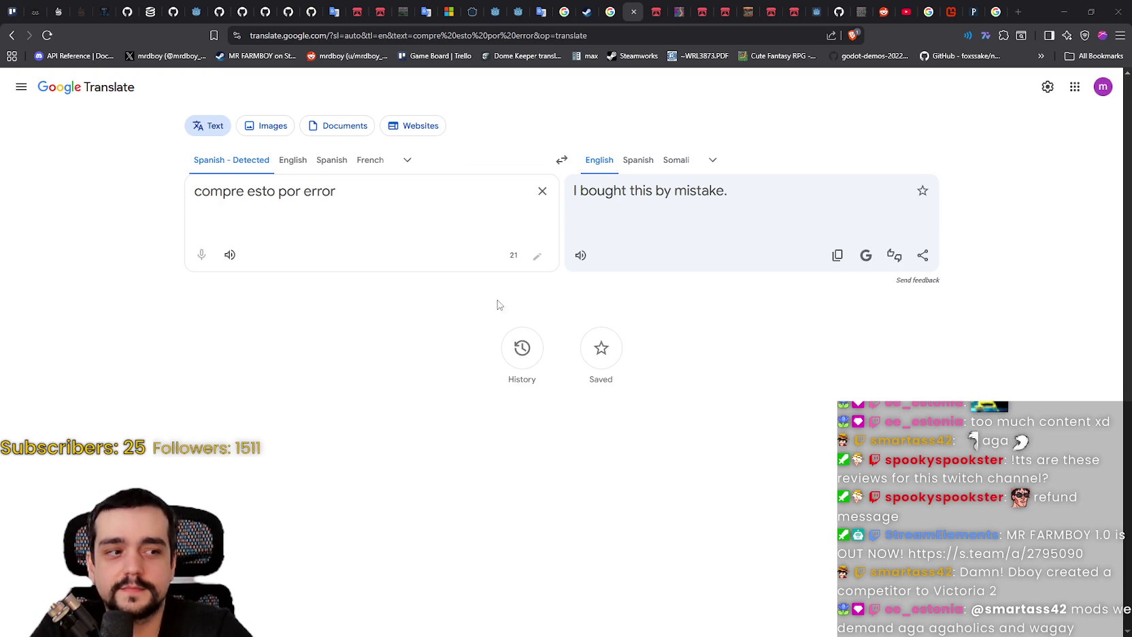
click(542, 191)
text(Lo compre por accidente, queria otro pack. Perdon las molestias)
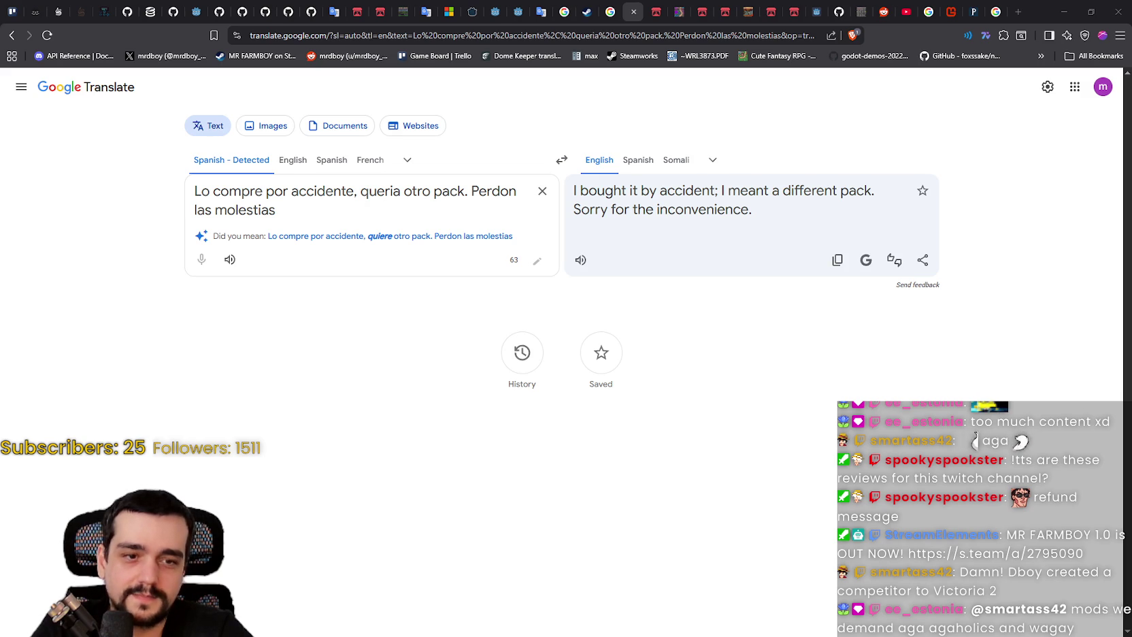
With automatic language detection kept, translate the long nephew refund message, then clear it
click(542, 191)
click(321, 160)
click(218, 162)
text(my nephew was on my computer while i was away on vacation and purchased this game without my knowledge, only noticed once i saw my emails and saw the receipt. So i would like a refund, as this game is not for me.)
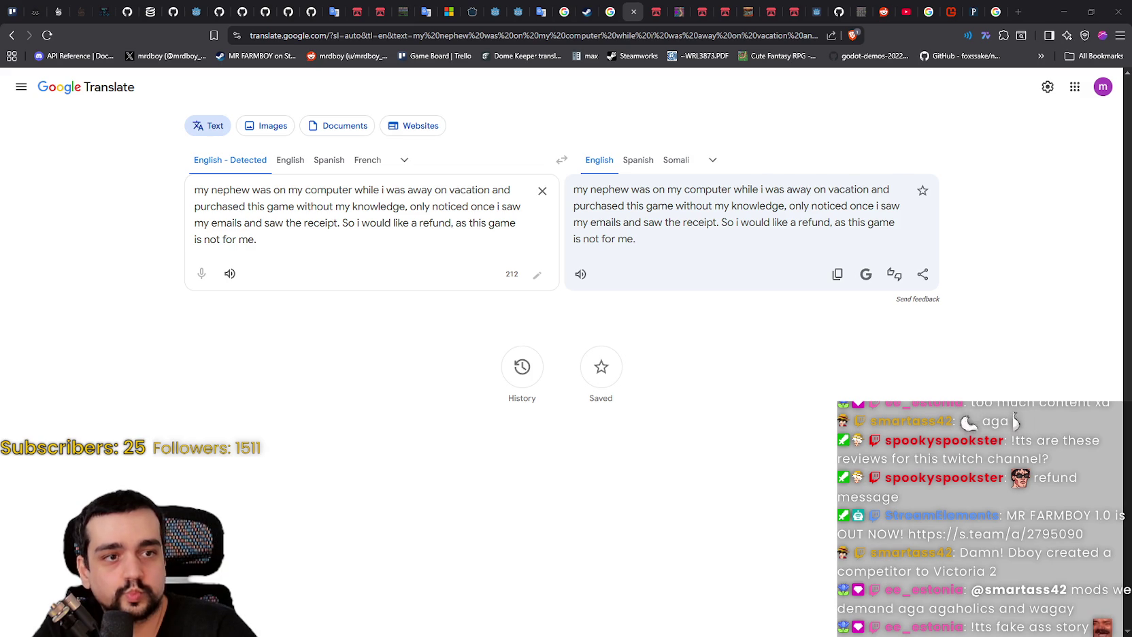
click(542, 191)
Paste 'I was drunk when buying this.', then replace it with 'pense que era otro tipo de juego'
text(I was drunk when buying this.)
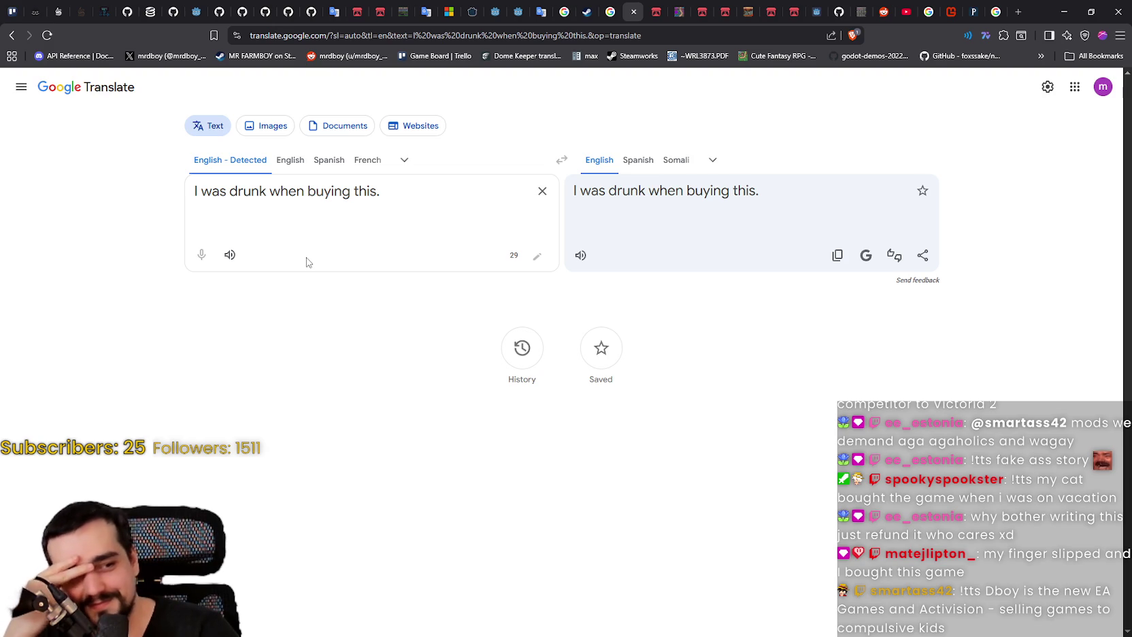
click(542, 193)
text(pense que era otro tipo de juego)
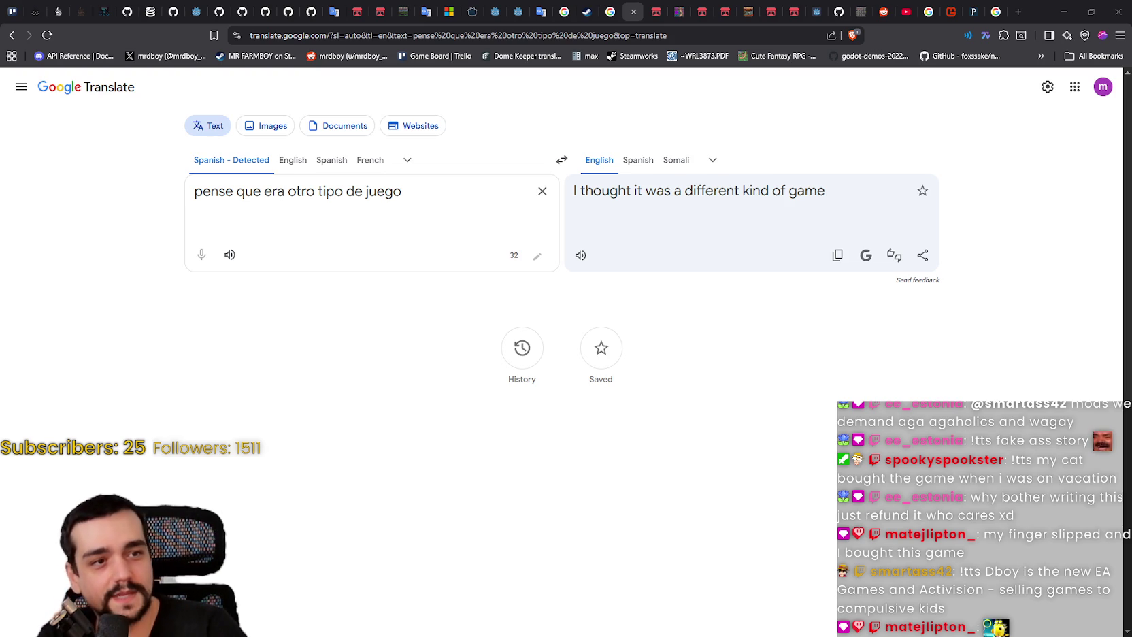
Translate the add-to-cart message, the Spanish mouse-game line, and the Korean 잘못 구매했습니다
click(542, 192)
text(I added it to my cart without paying attention)
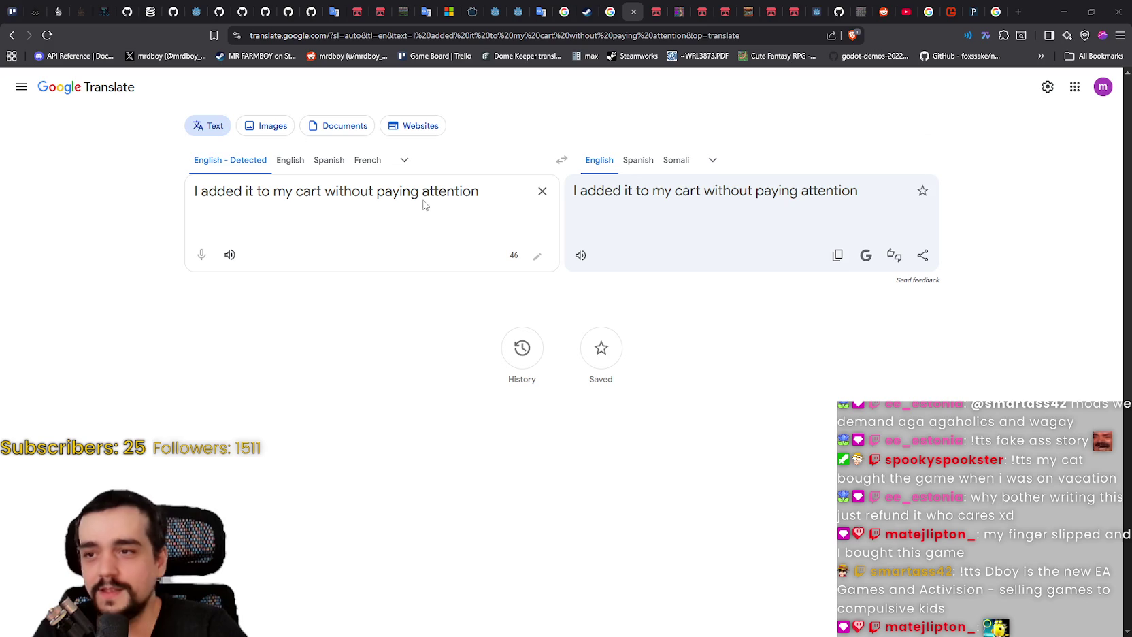
click(542, 191)
text(Pensaba que era un juego de ratón.)
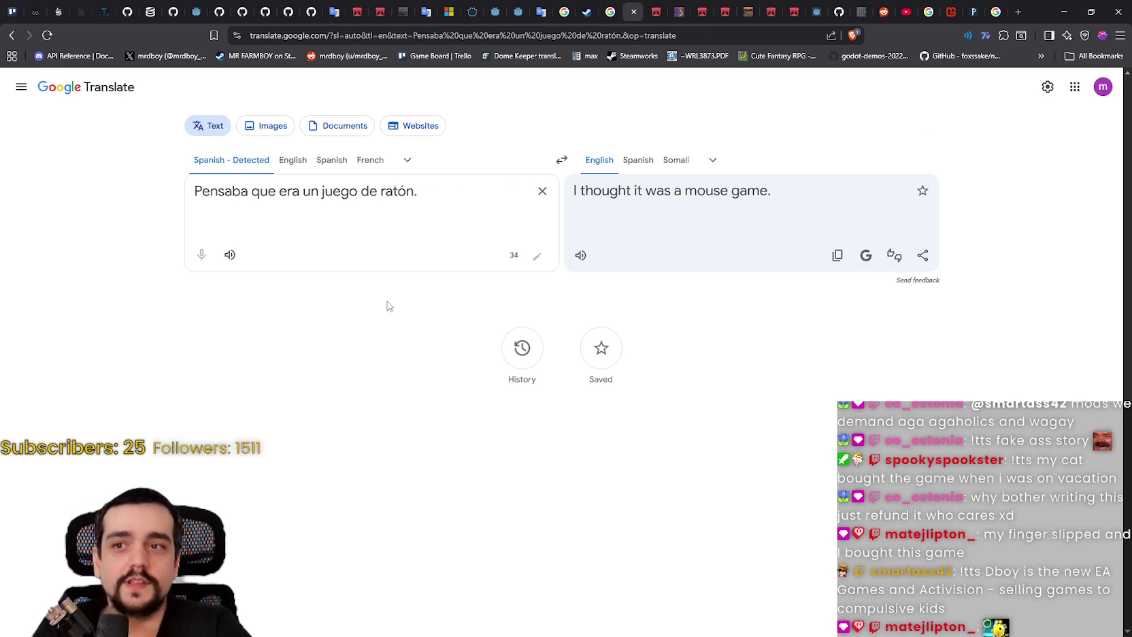
click(542, 193)
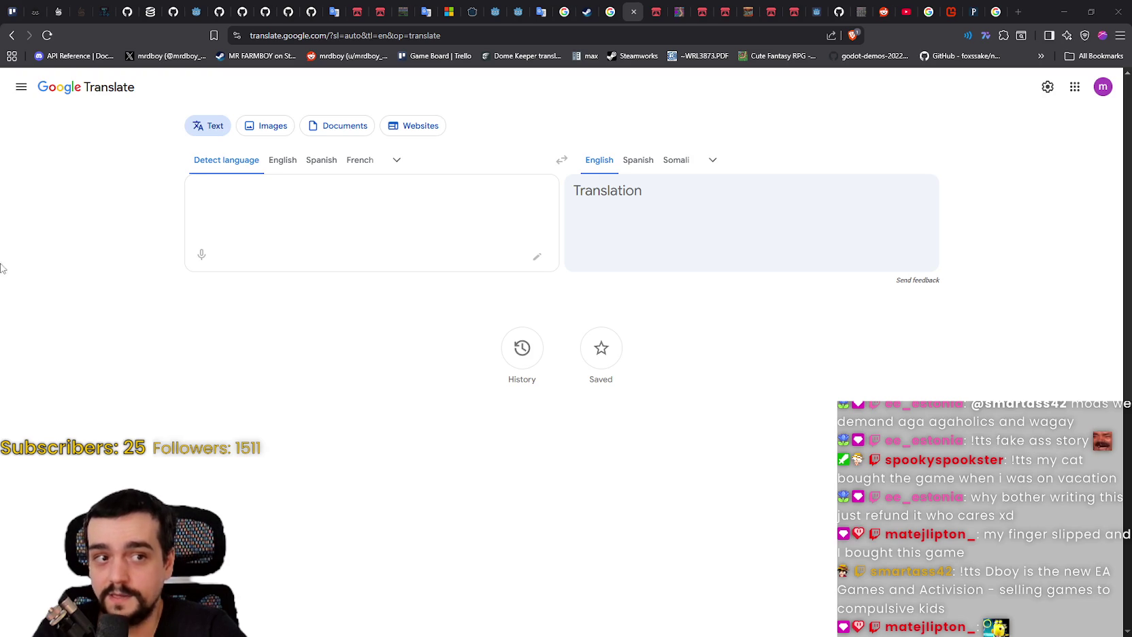
click(226, 212)
text(잘못 구매했습니다)
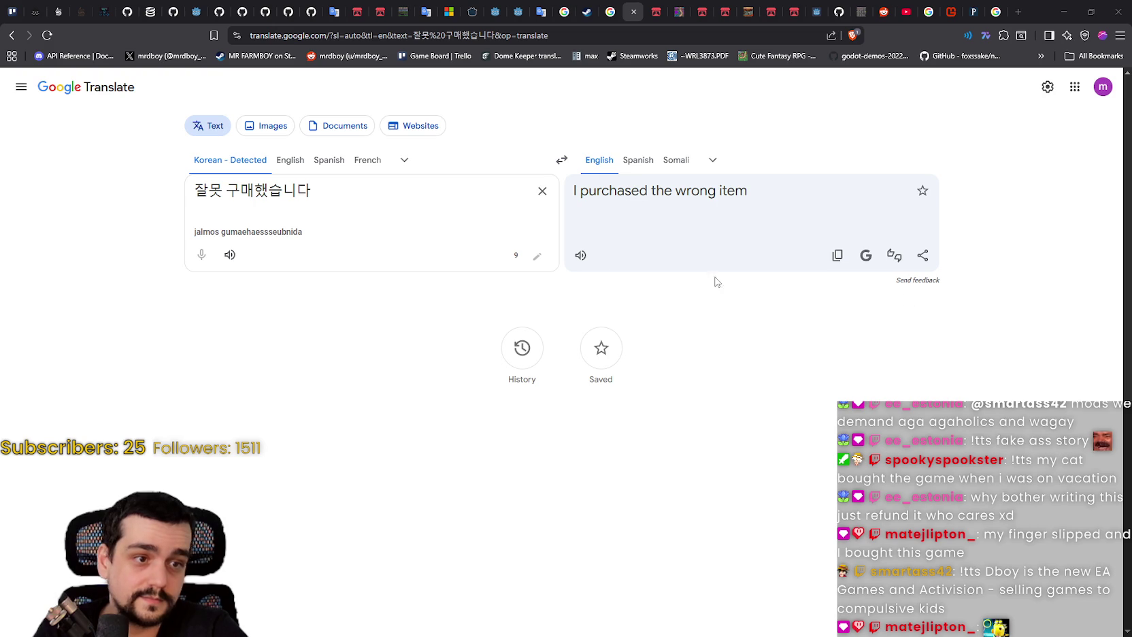
Translate the Turkish message about a child buying it, then type 找不到中文 ('Cannot find Chinese')
click(542, 191)
text(abi benim çocuk almış)
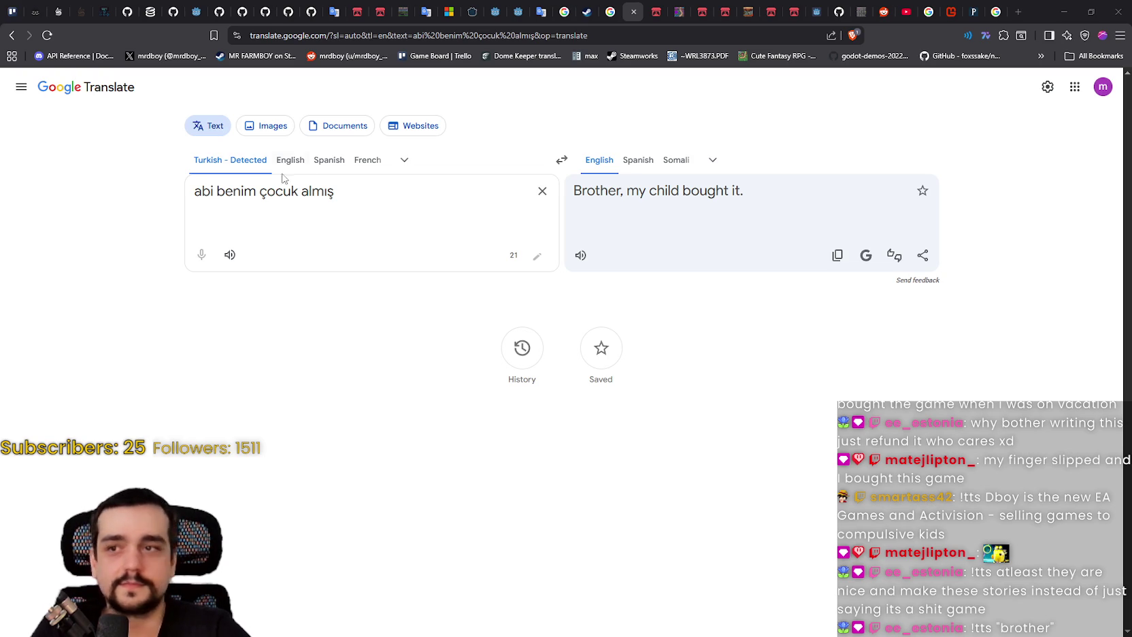
click(542, 191)
text(找不到中文)
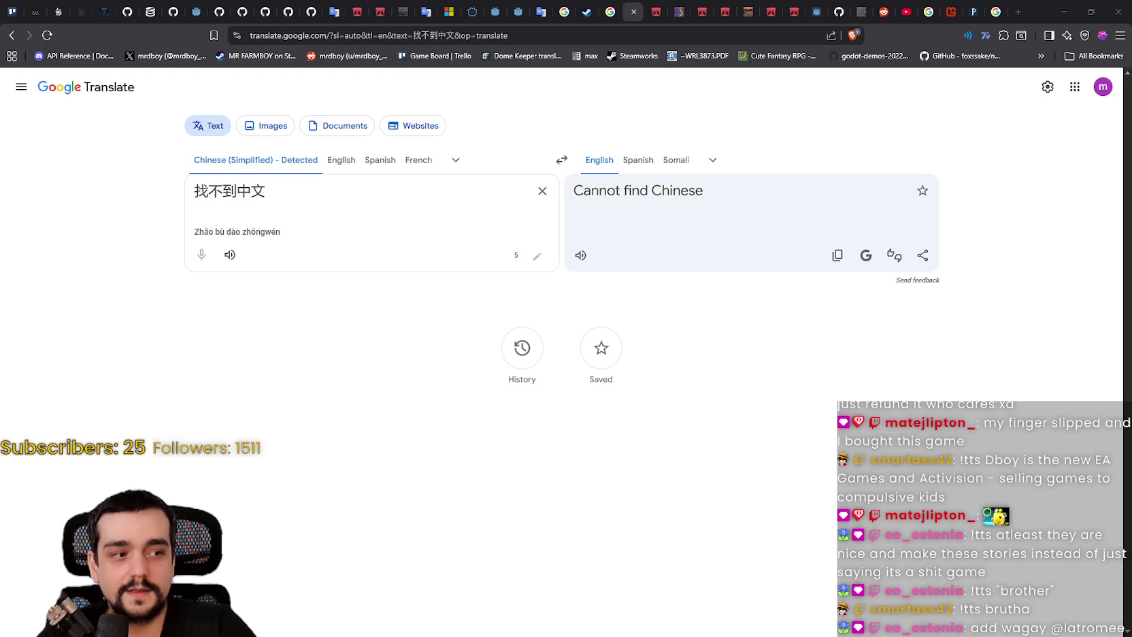
Replace the source with the next Chinese message, then with the English misclick message
drag(272, 183, 55, 169)
text(买错游戏了)
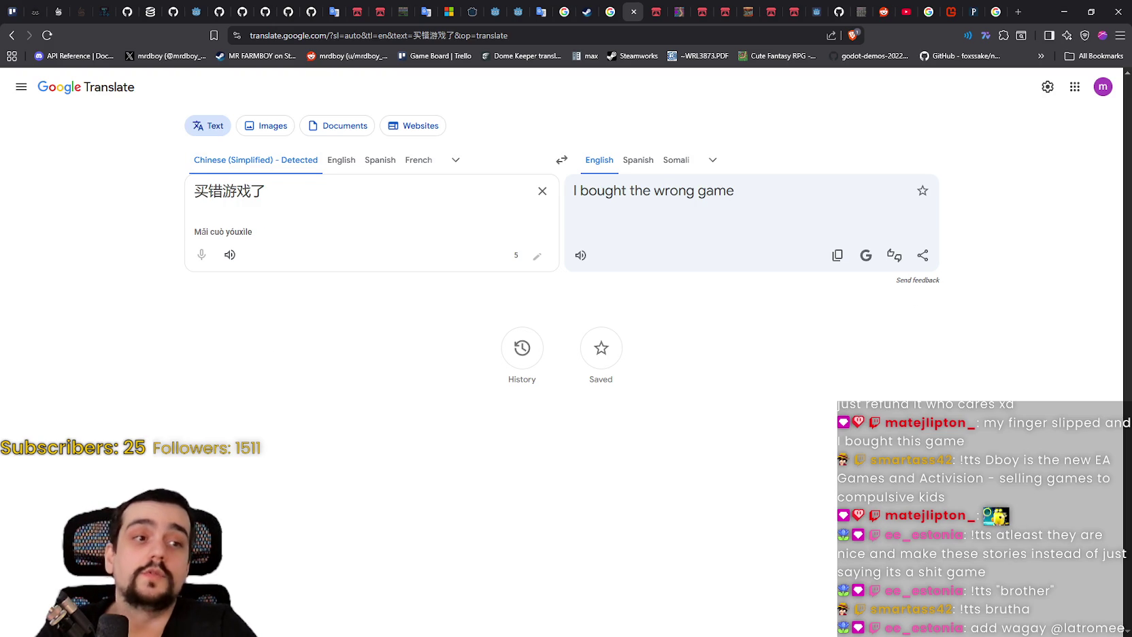
drag(344, 213, 263, 233)
click(272, 191)
key(ctrl+a)
text(misclicked sorry though i had the other game i just purchased sorry)
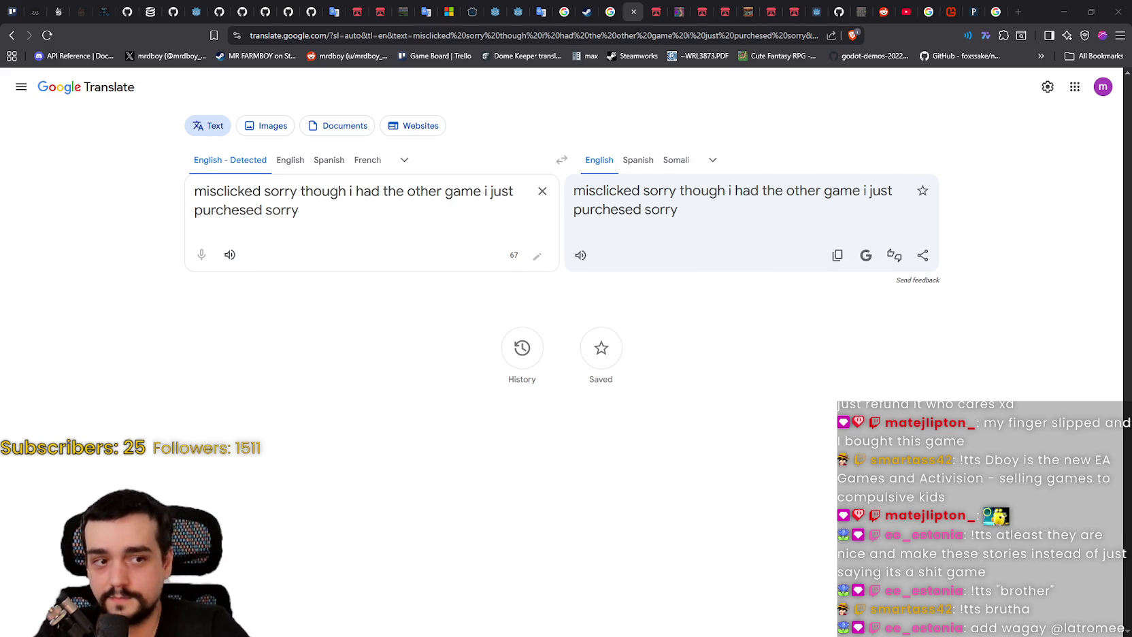
Translate the Japanese refund message, overwrite it with 'wrong farm game', then bring up Steam
click(543, 191)
text(思った内容と違った)
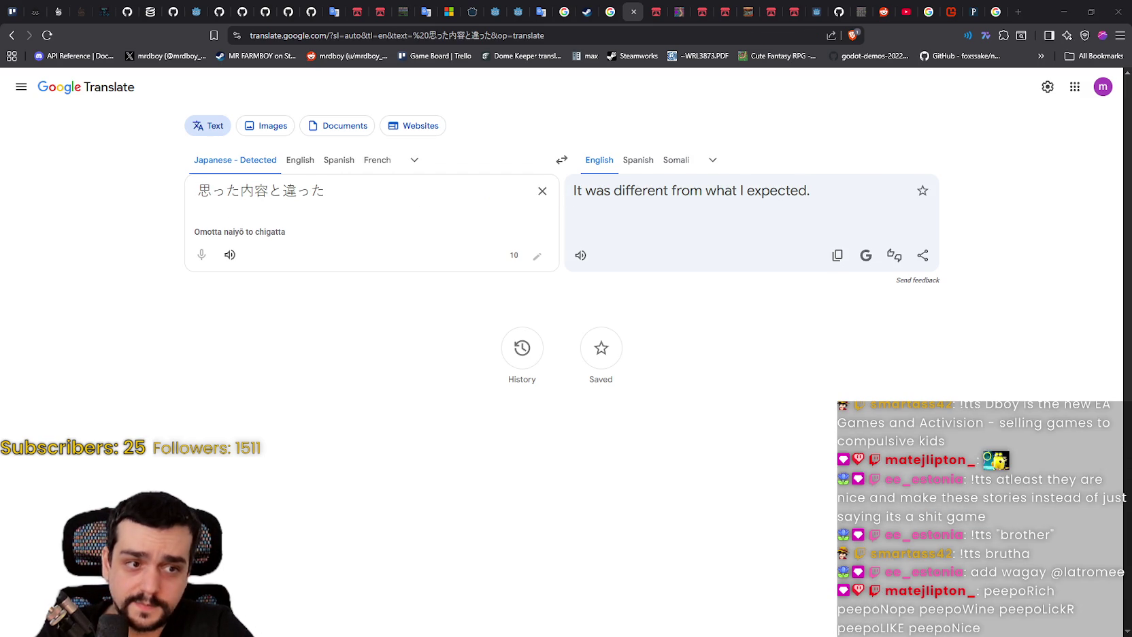
drag(373, 238, 40, 184)
click(283, 198)
drag(328, 194, 29, 189)
text(wrong farm game)
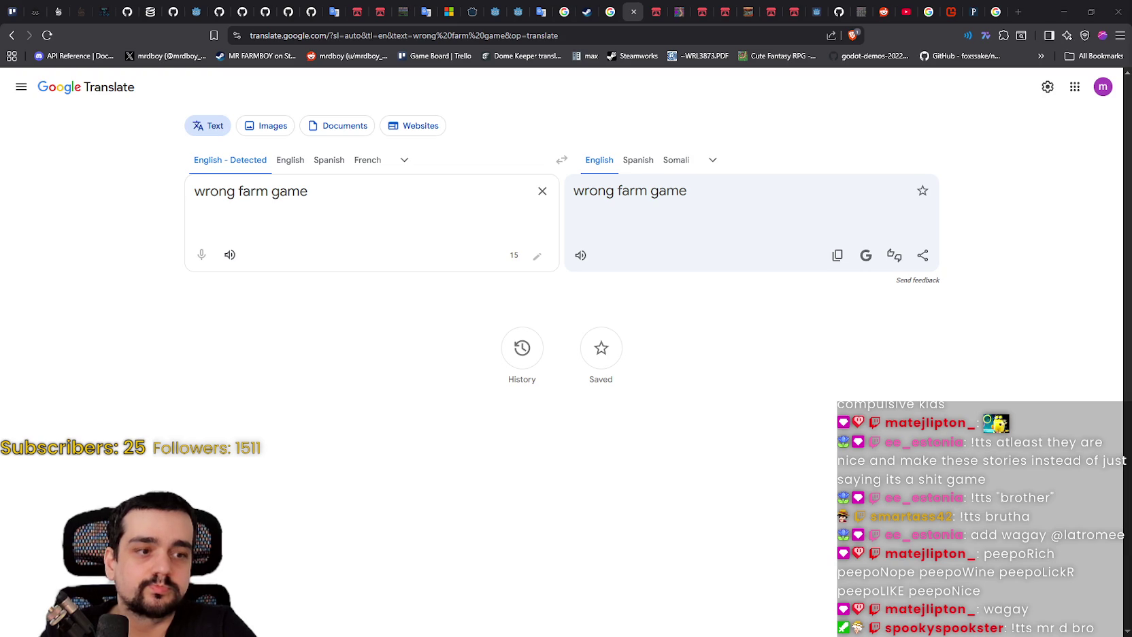
key(alt+Tab)
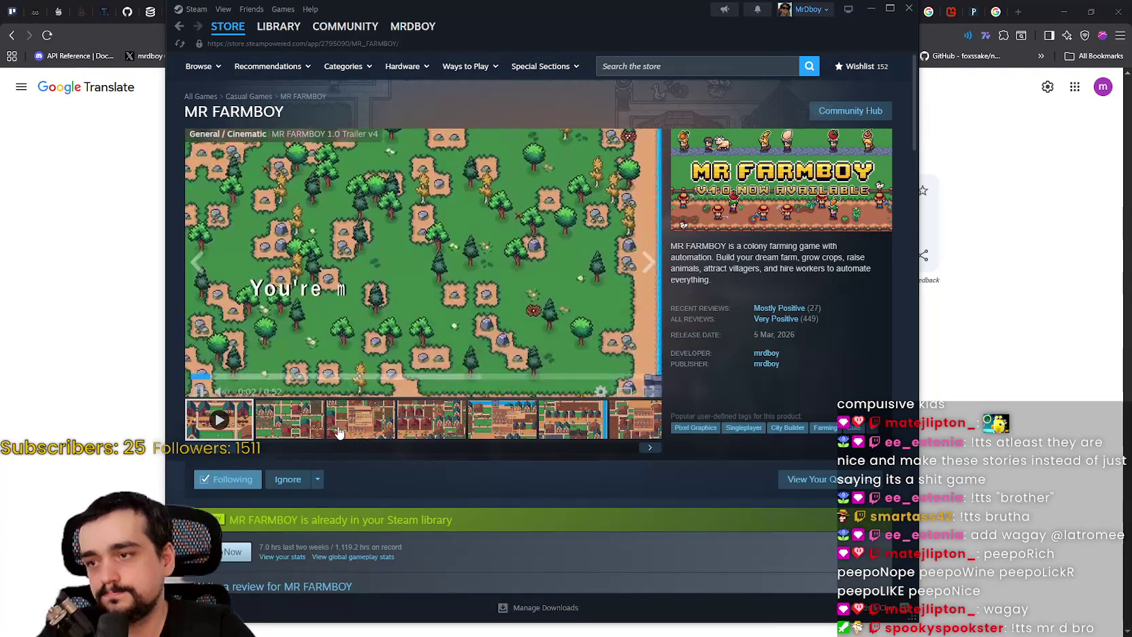
View the third screenshot, close the Steam window, clear 'wrong farm game', and go to SteamDB
click(361, 421)
mouse_move(228, 25)
drag(516, 3, 517, 81)
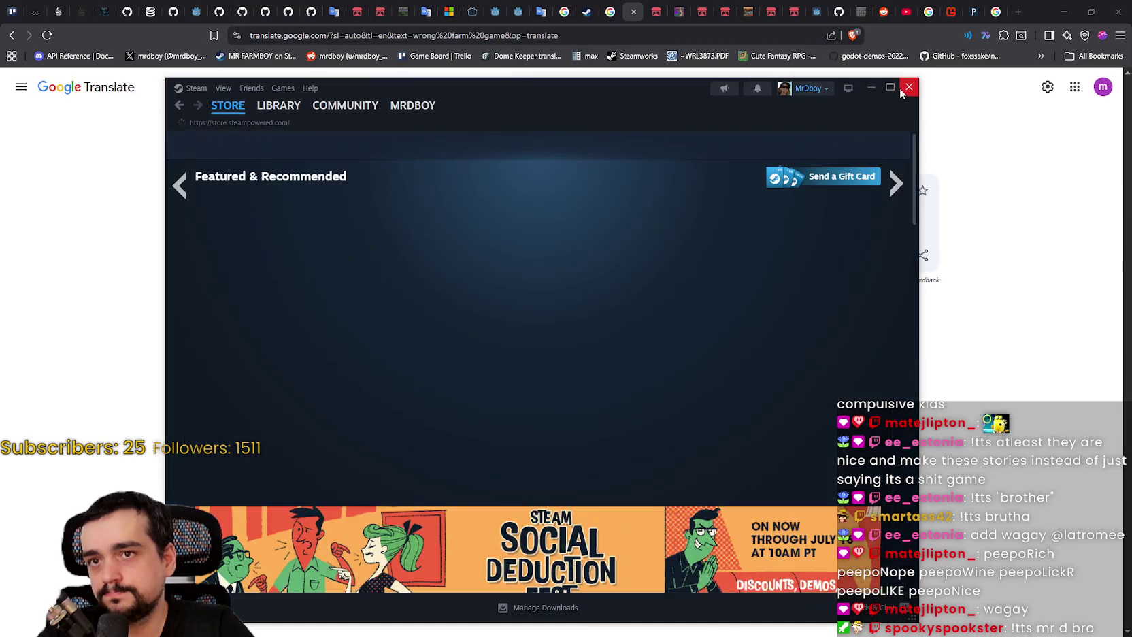
click(901, 93)
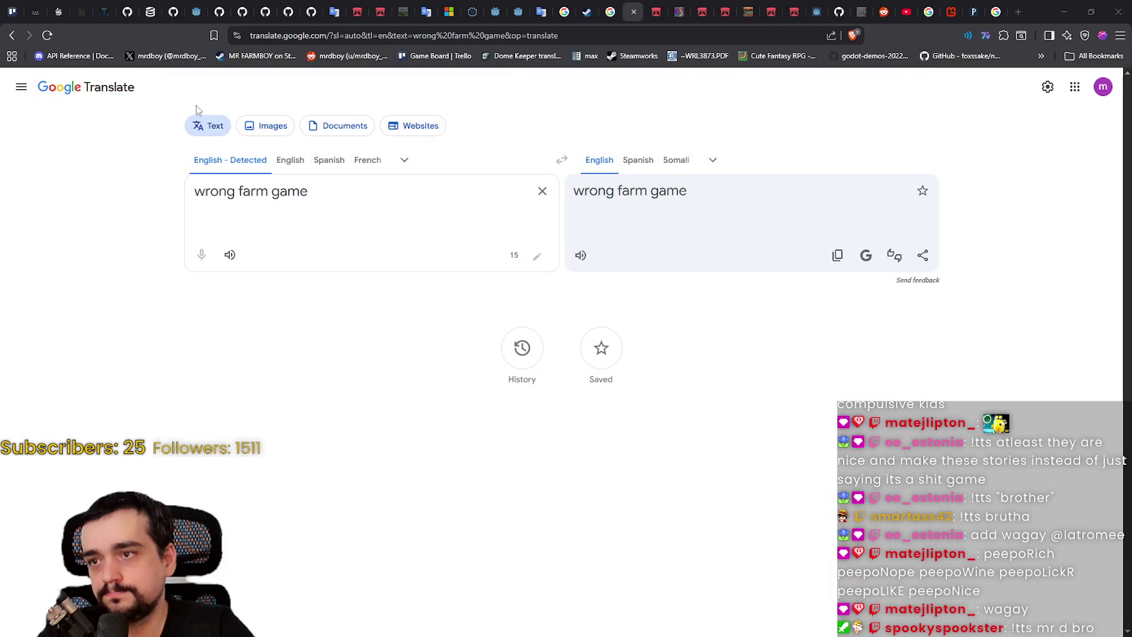
click(542, 191)
click(150, 10)
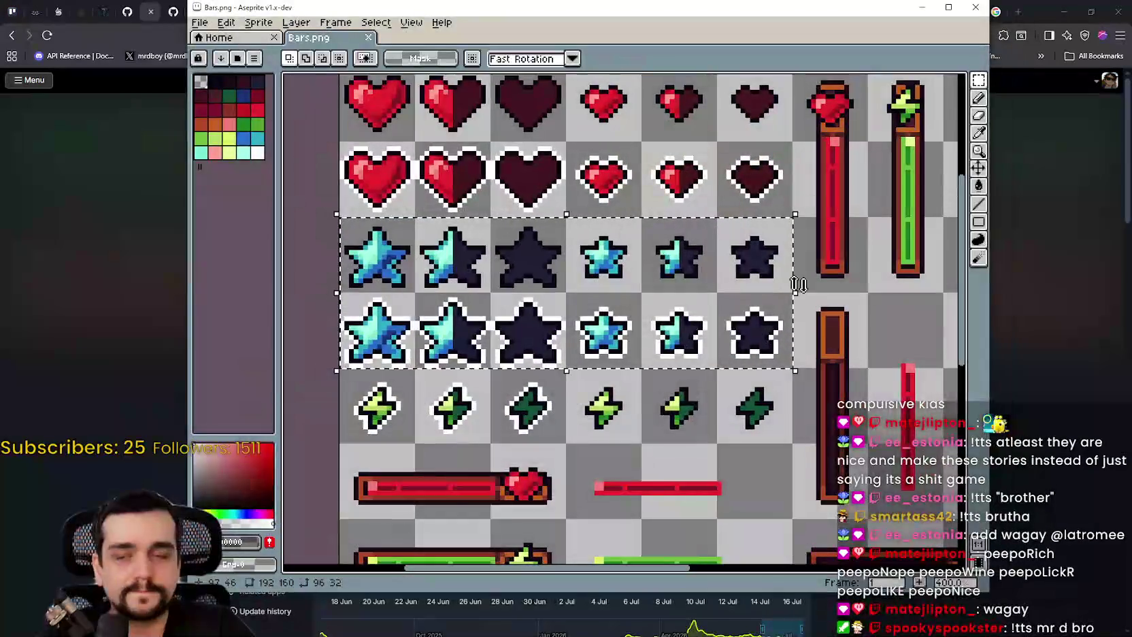
Zoom around the Bars.png heart, star and bar sprites, then minimize Aseprite
scroll(799, 280, down, 3)
scroll(863, 296, up, 2)
scroll(862, 297, up, 2)
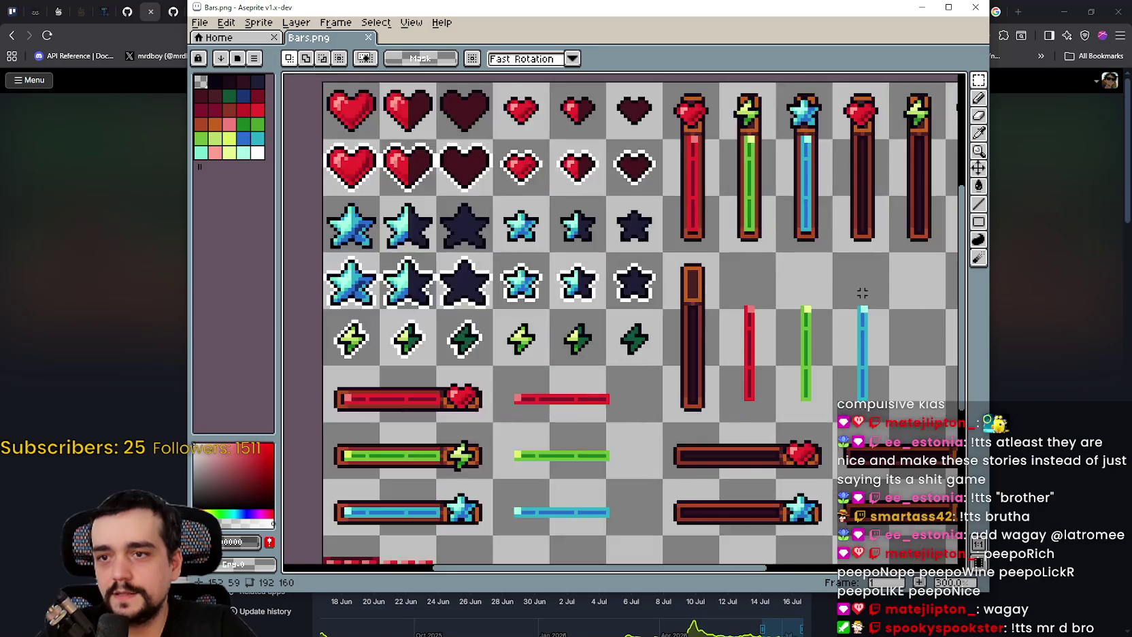
scroll(859, 284, down, 2)
click(1018, 41)
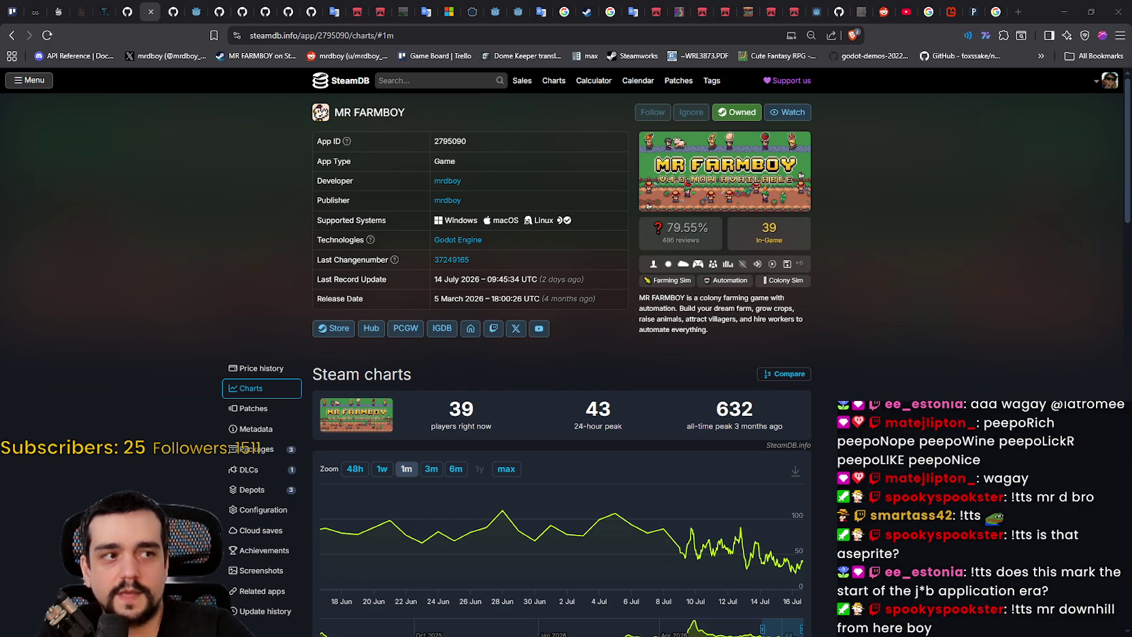
Switch to the Godot editor and save the_forest scene with Ctrl+S
key(alt+Tab)
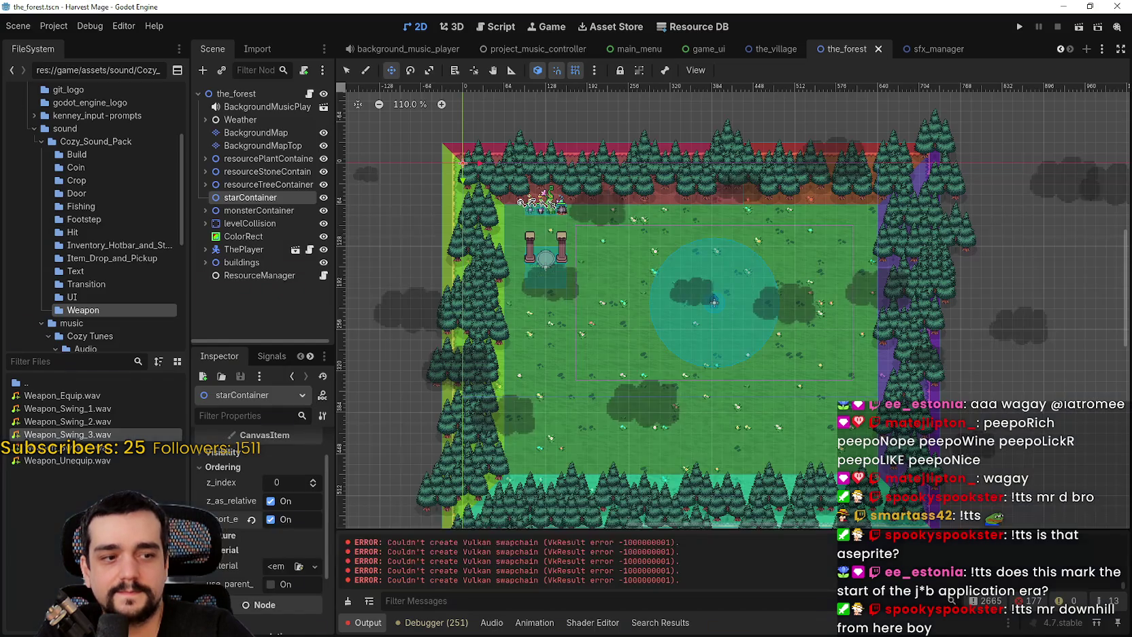
scroll(611, 280, down, 2)
scroll(611, 280, up, 5)
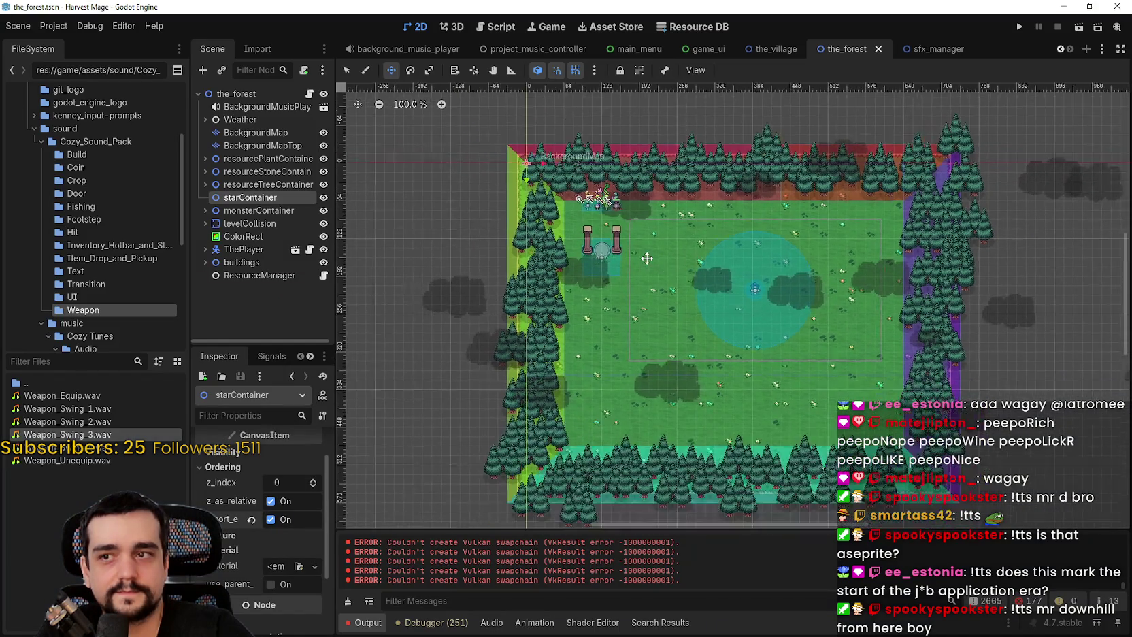
key(ctrl+s)
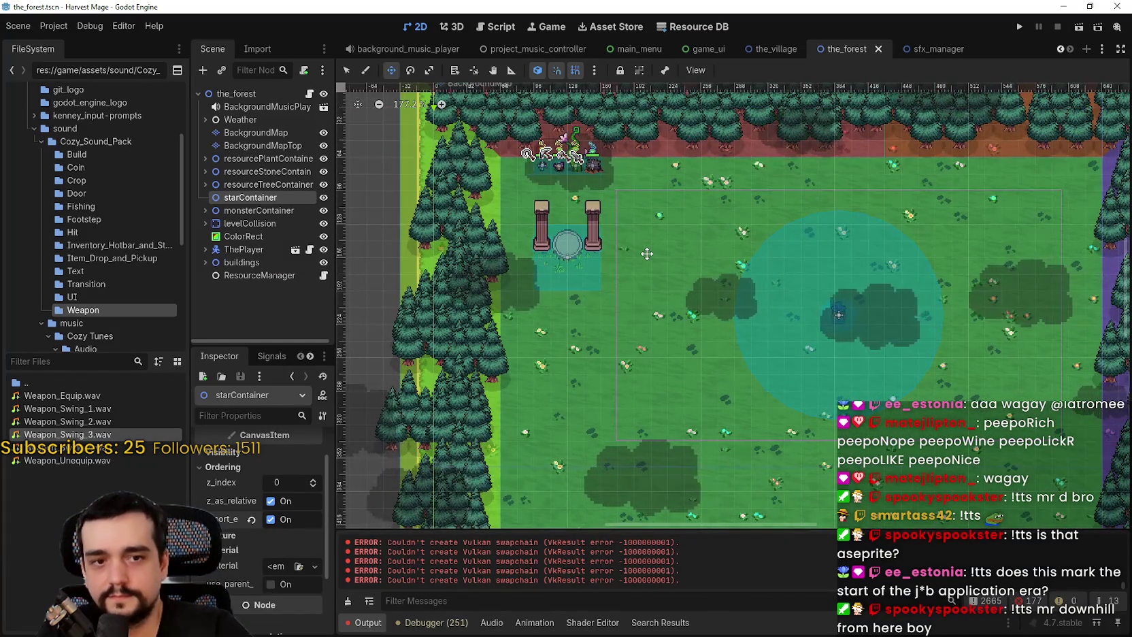
Collapse the music folder in the FileSystem panel
scroll(647, 257, down, 10)
scroll(647, 253, up, 5)
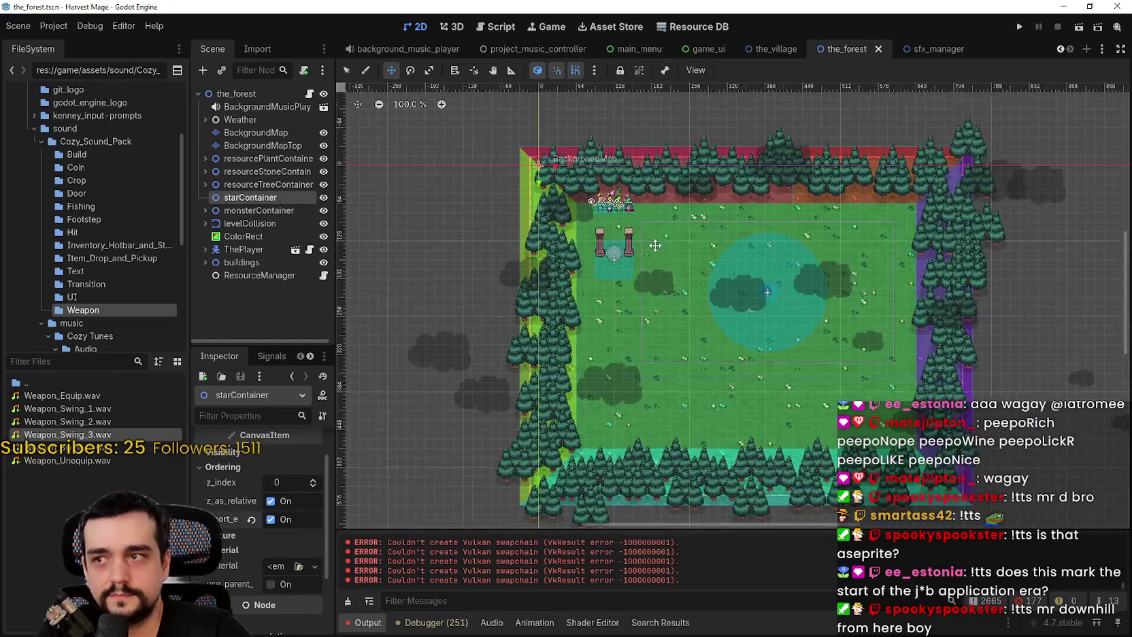
scroll(559, 185, up, 1)
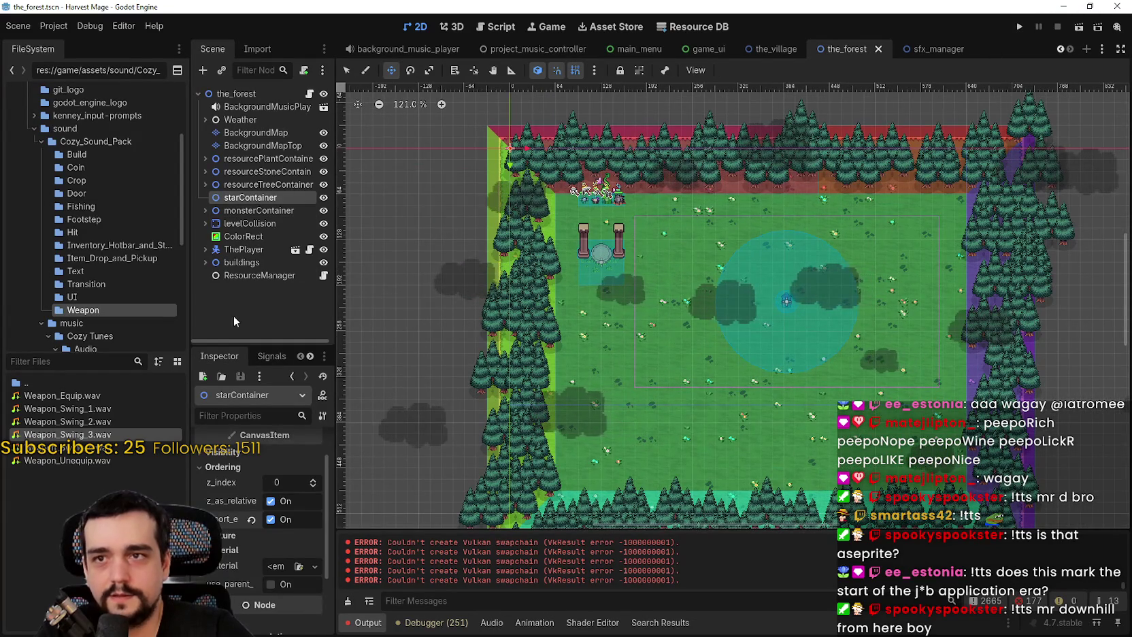
scroll(90, 314, down, 5)
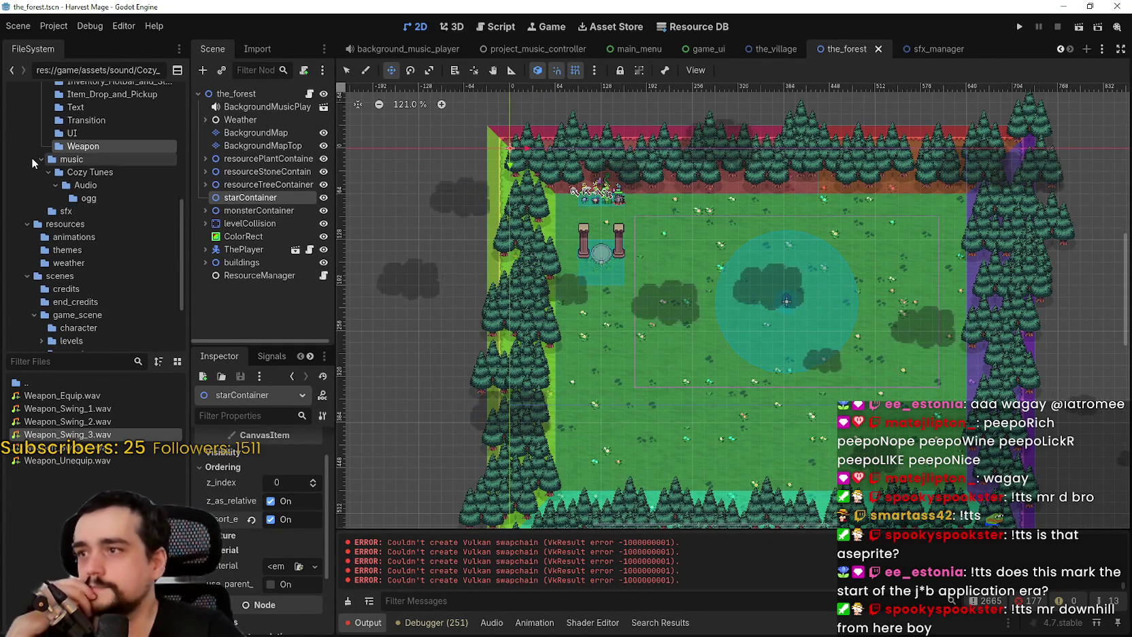
click(41, 158)
scroll(66, 241, down, 1)
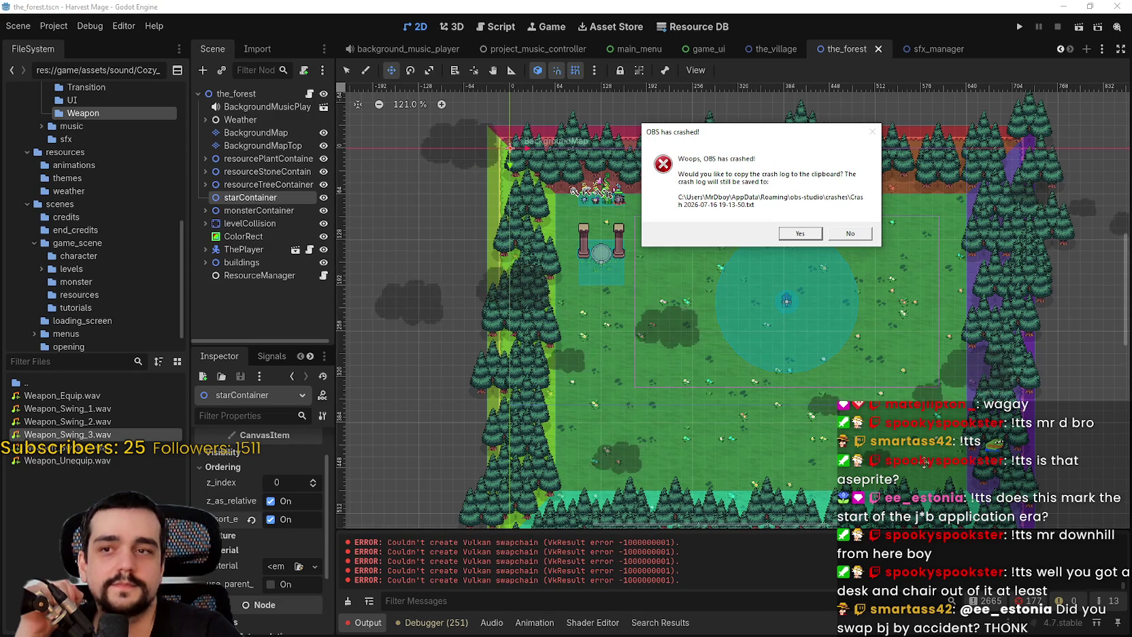
scroll(886, 307, up, 4)
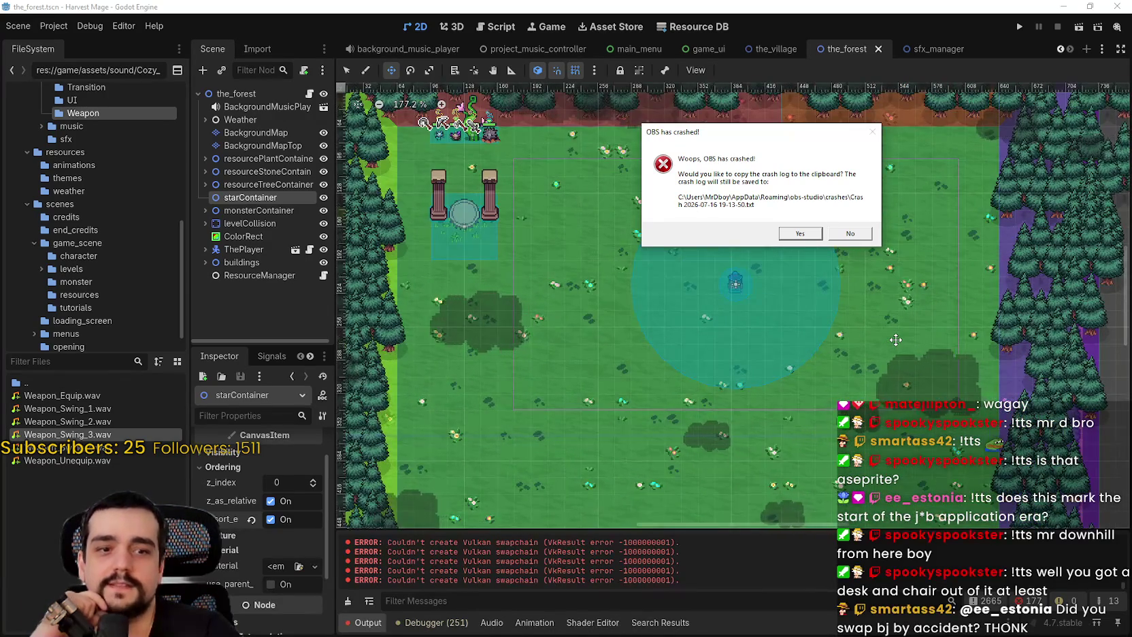
scroll(894, 337, down, 4)
scroll(893, 332, up, 2)
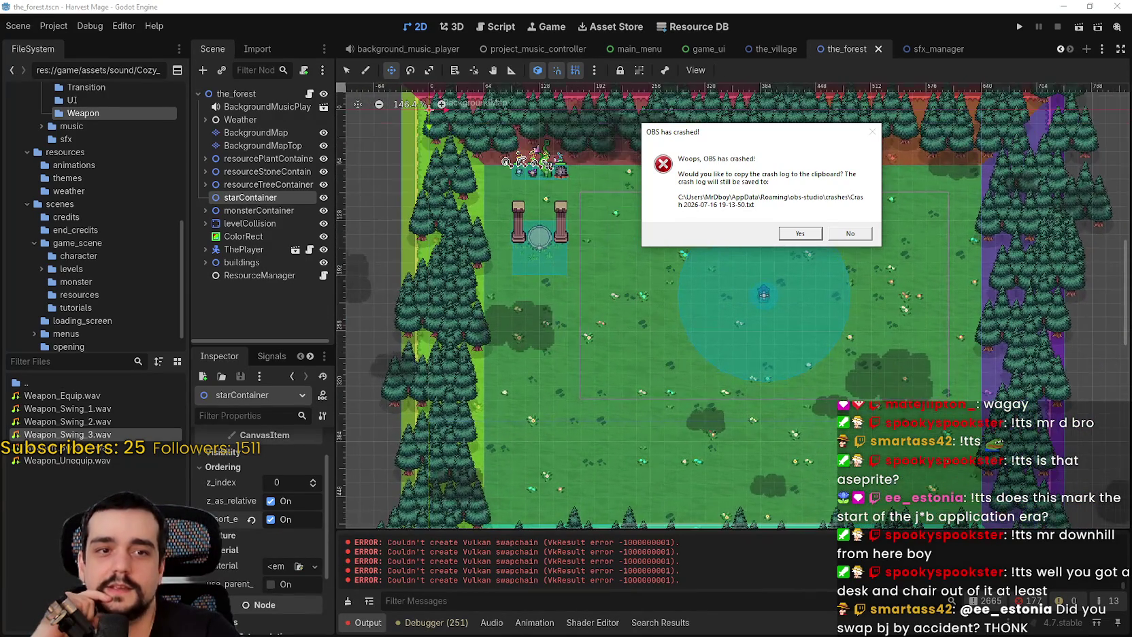